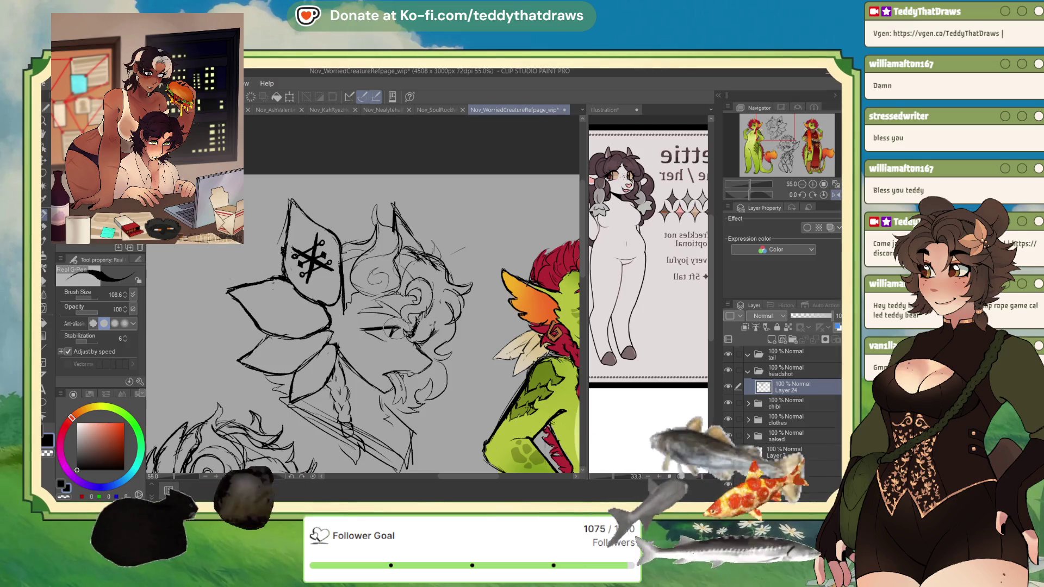
Step: Add a short G-Pen stroke to the upper eyelid, zoom out, then check the sketch mirrored and unflipped
drag(364, 330, 397, 332)
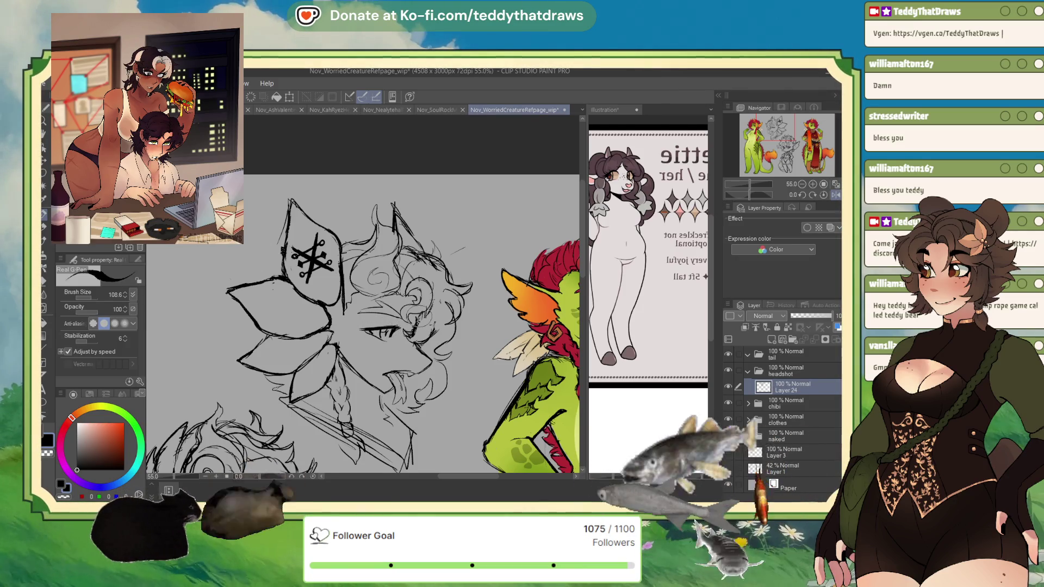
click(823, 183)
click(813, 184)
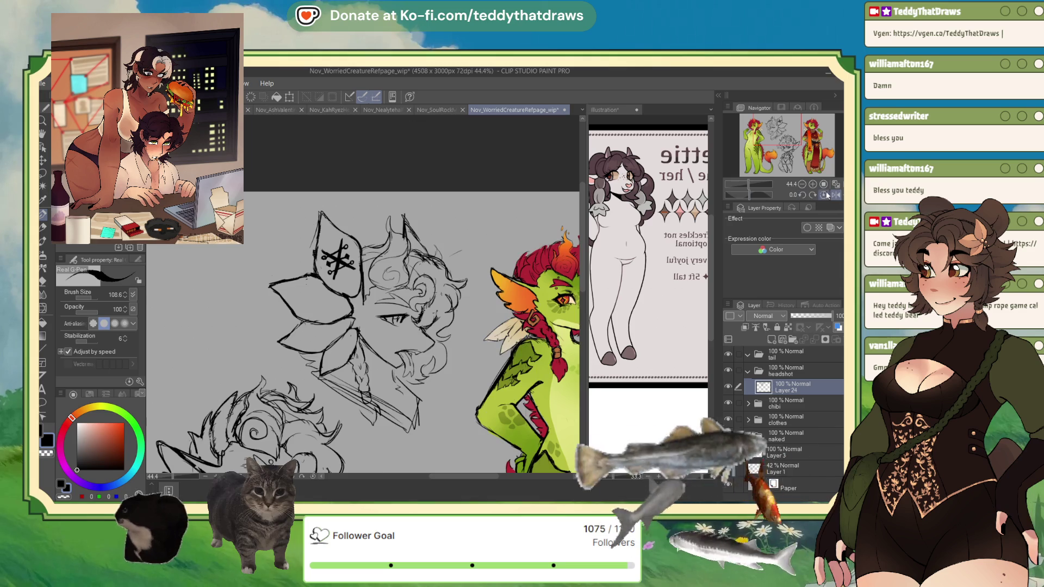
click(835, 194)
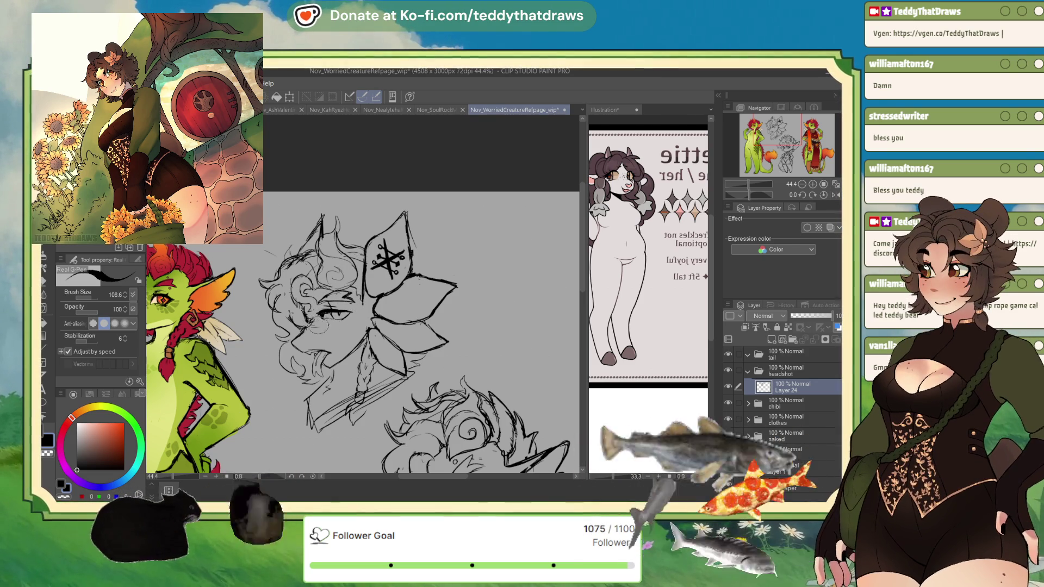
click(835, 195)
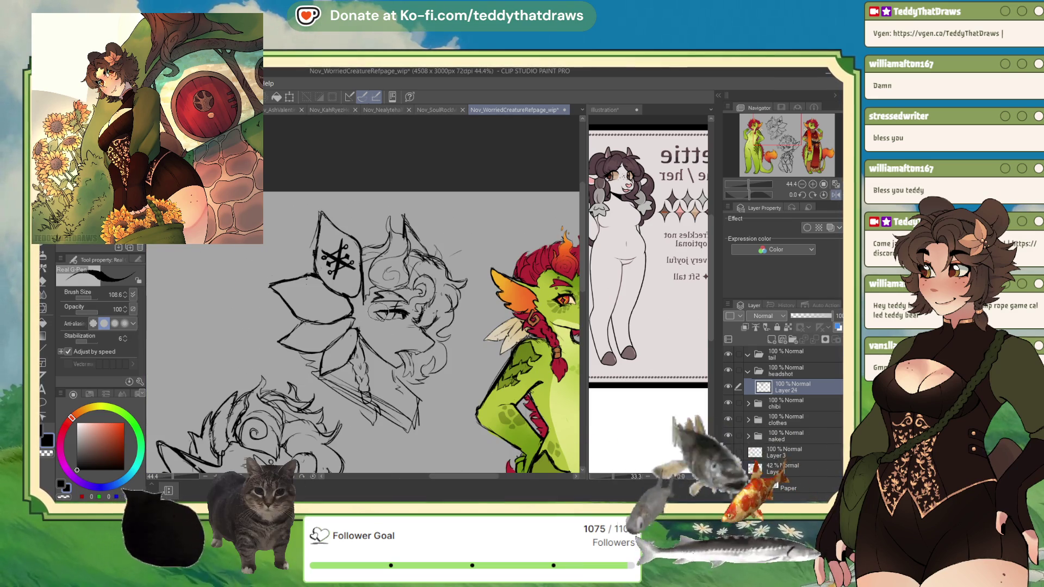
Step: Redraw the sketched eye's lines with the G-Pen and pan the view up-left
drag(383, 317, 427, 289)
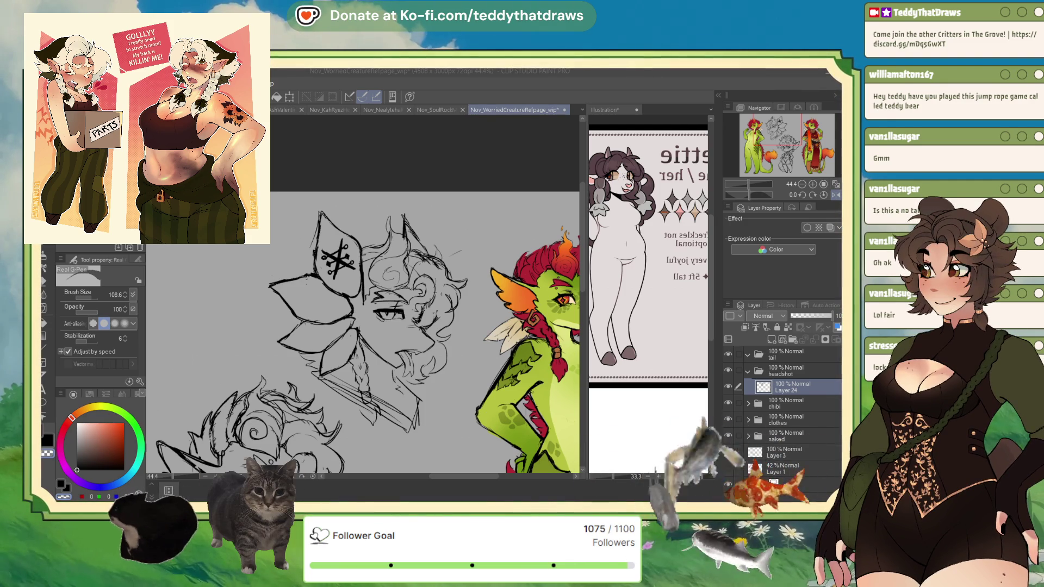
mouse_move(608, 306)
mouse_down()
mouse_move(575, 292)
mouse_move(581, 276)
mouse_up()
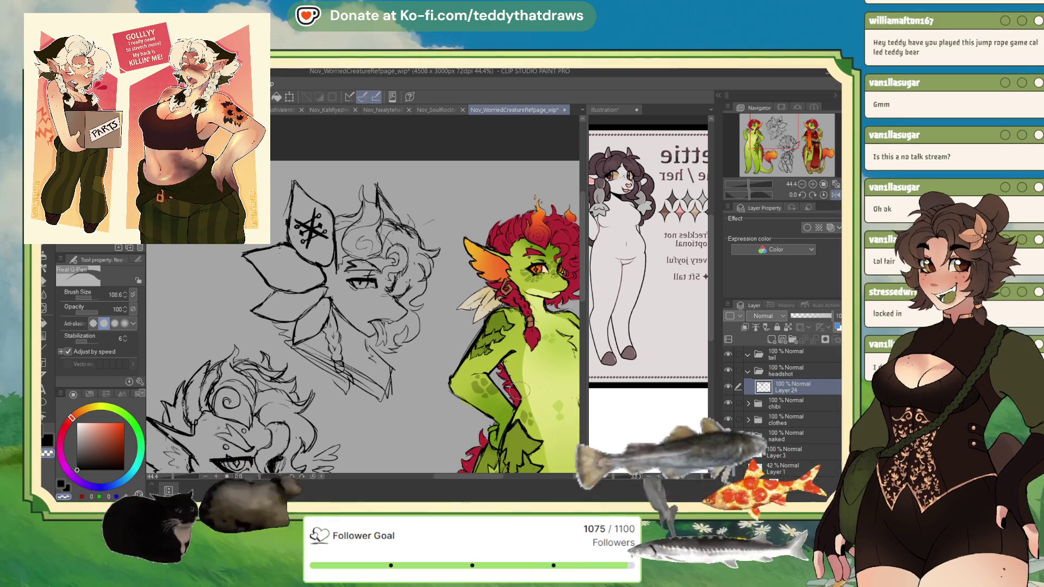
Step: Add darker, bolder G-Pen strokes and small touch-ups around the sketched eye
drag(351, 283, 363, 281)
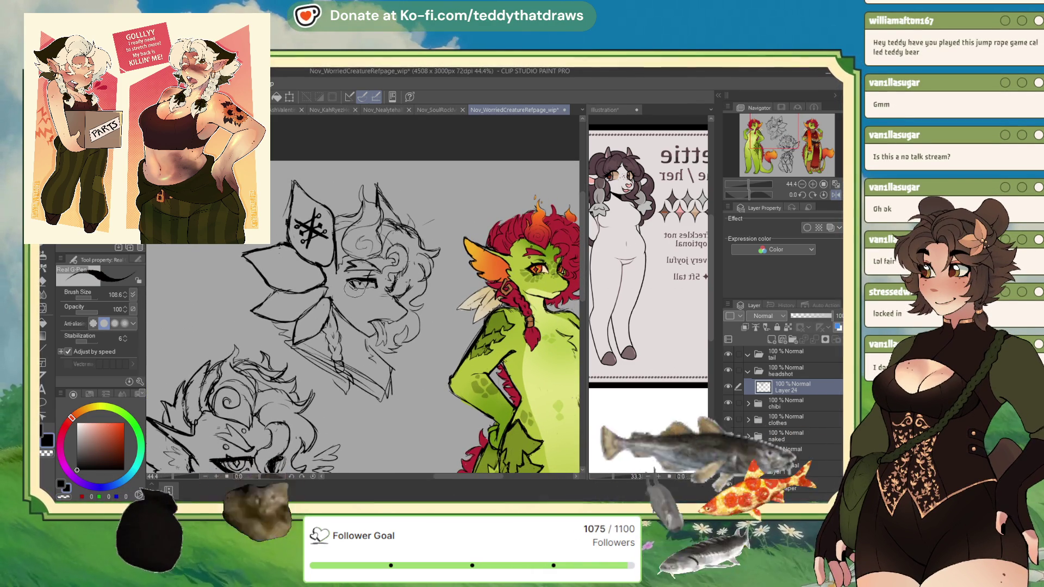
mouse_move(349, 283)
mouse_down()
mouse_move(373, 280)
mouse_move(360, 280)
mouse_up()
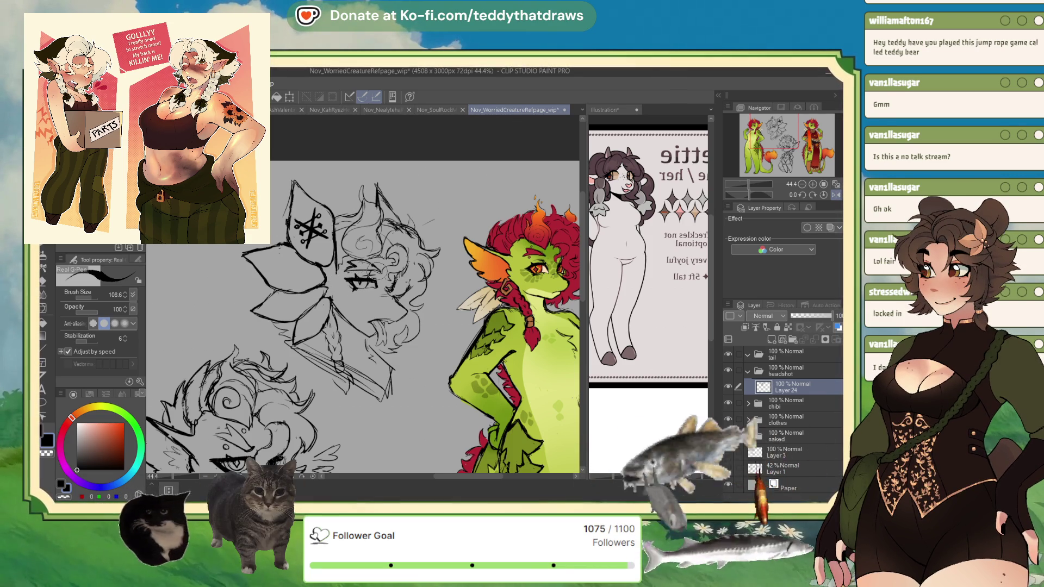
drag(365, 280, 374, 279)
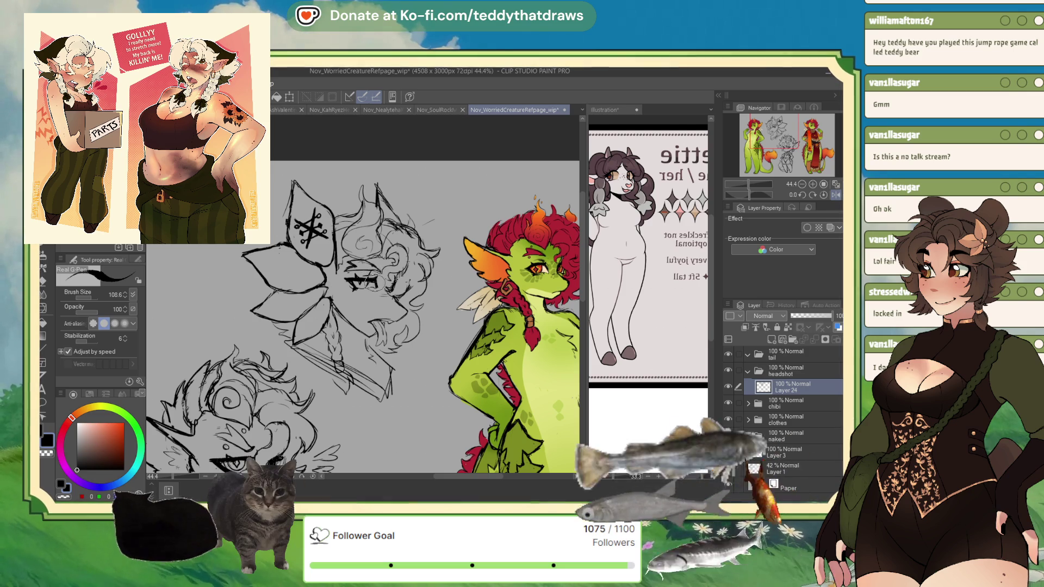
key(m)
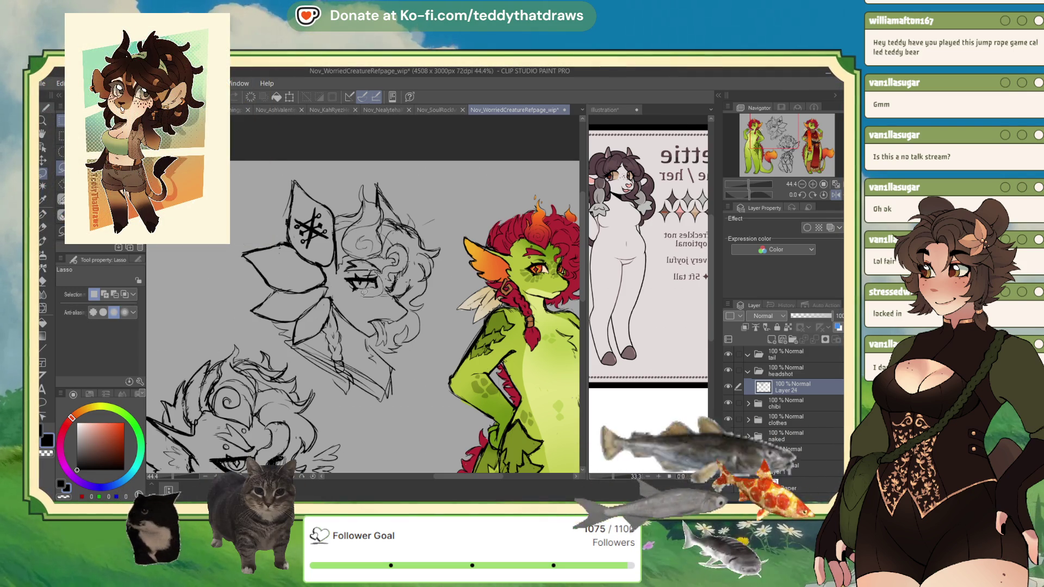
Step: Lasso the eye, scale it up slightly with Ctrl+T, commit and deselect
drag(381, 271, 360, 287)
key(ctrl+t)
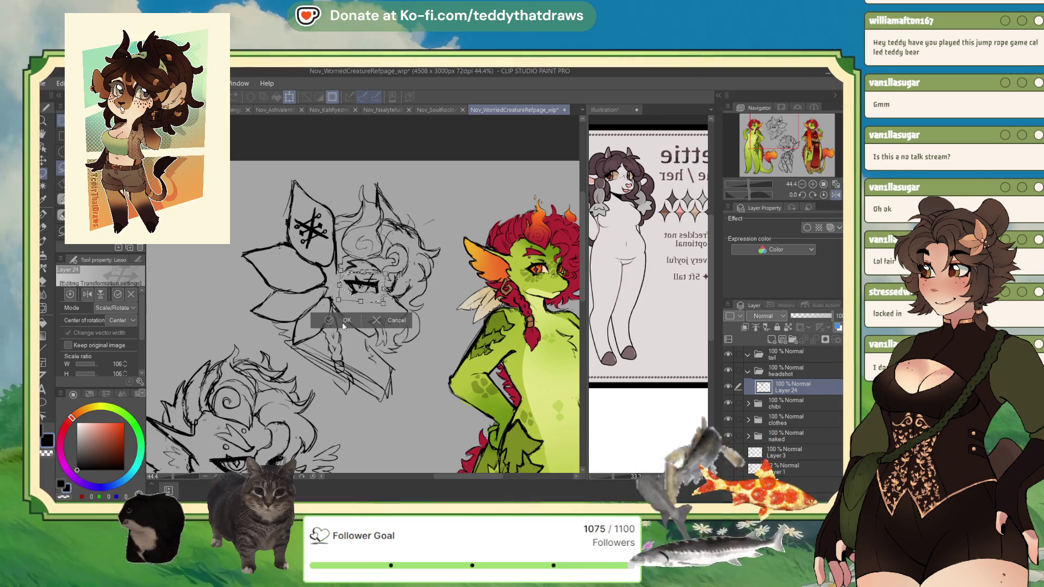
key(Return)
key(ctrl+d)
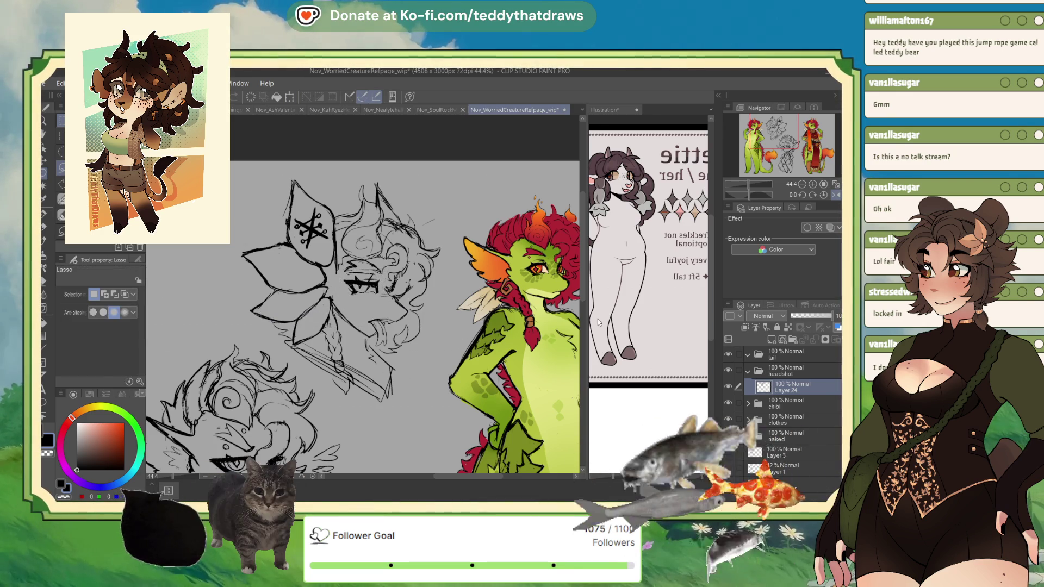
click(43, 231)
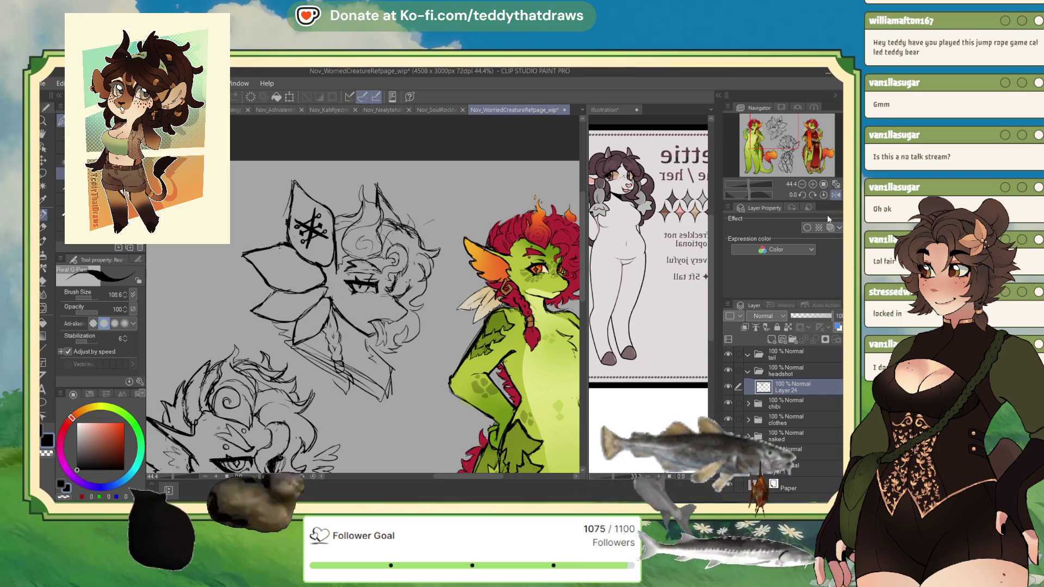
click(835, 195)
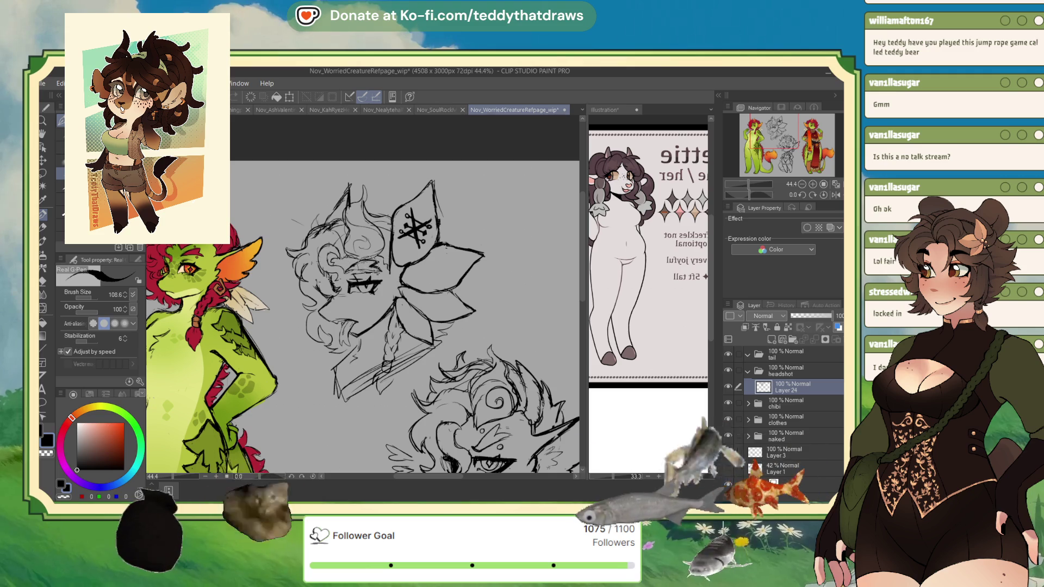
Step: Erase part of the eye lines with transparent colour and redraw them in dark colour
key(c)
drag(348, 280, 355, 280)
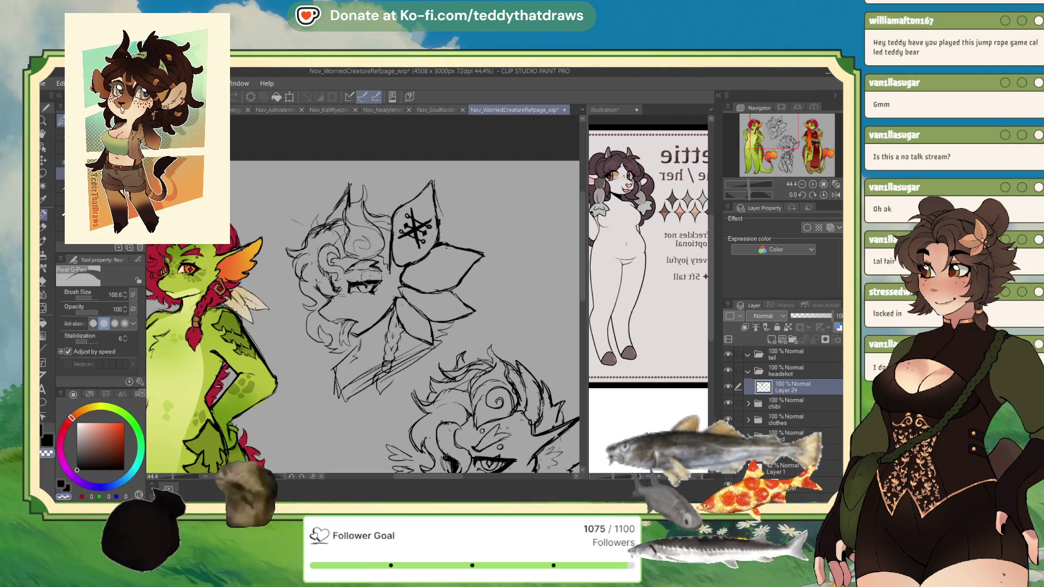
key(c)
drag(352, 283, 375, 277)
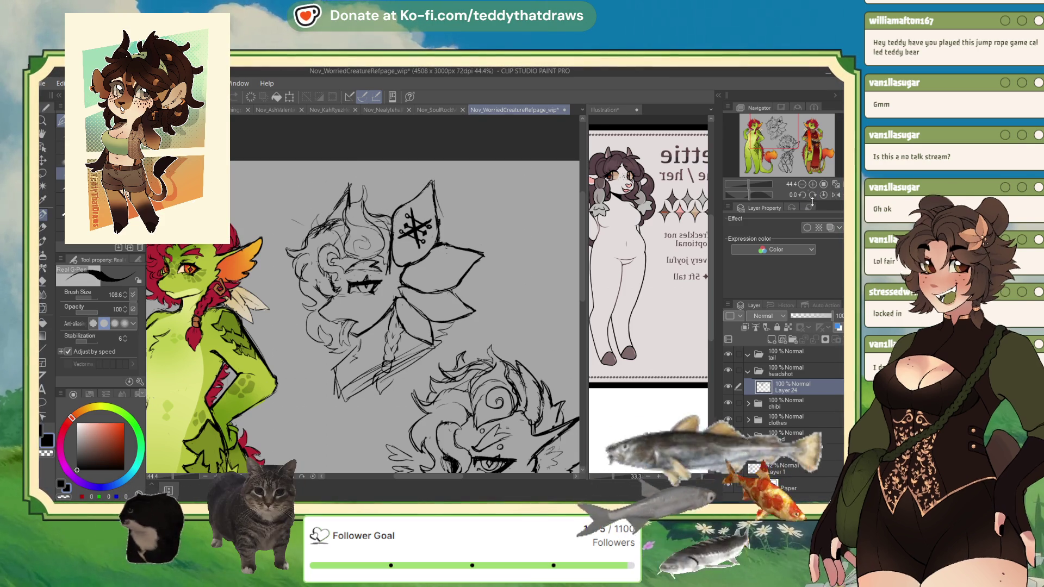
Step: Flip the view briefly to compare, then begin a lasso selection beside the flower-shaped ear
click(837, 194)
click(835, 194)
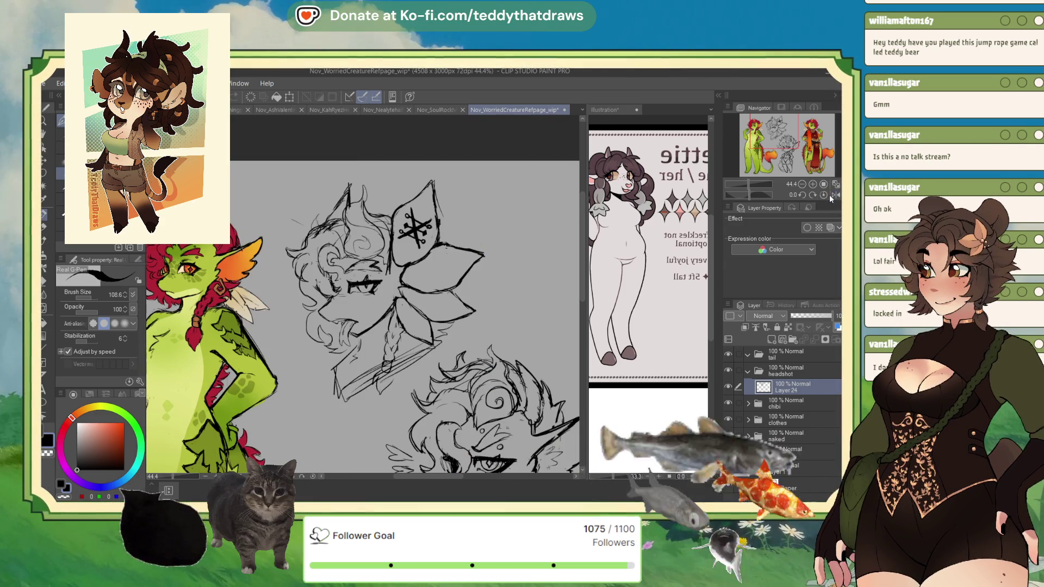
key(m)
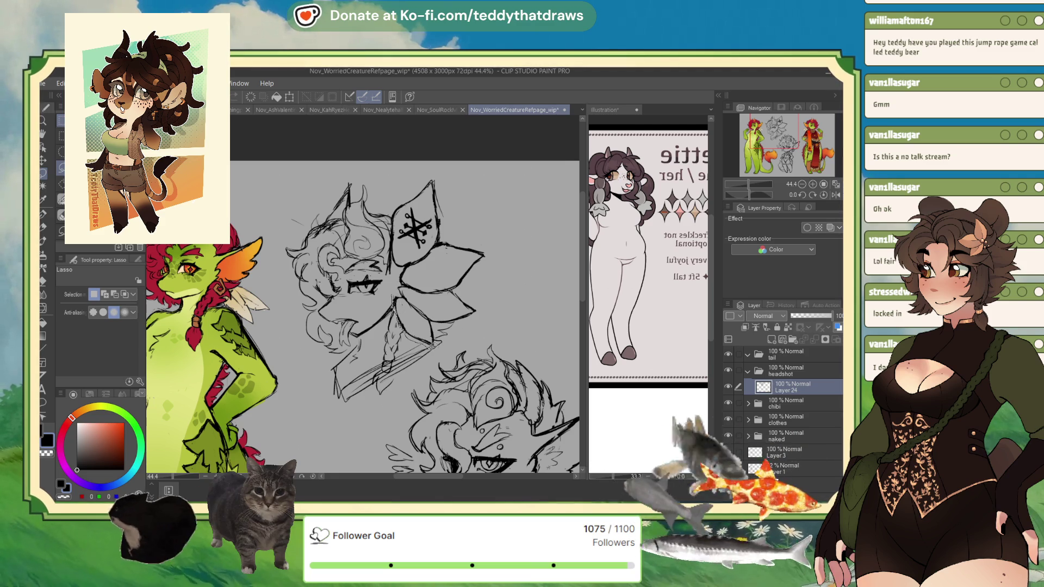
mouse_move(472, 313)
mouse_down()
mouse_move(499, 242)
mouse_move(465, 177)
mouse_move(416, 174)
mouse_move(390, 262)
mouse_move(435, 344)
mouse_up()
Step: Tilt the lassoed flower-ear slightly, shift it up-left, confirm, and drop the selection
key(ctrl+t)
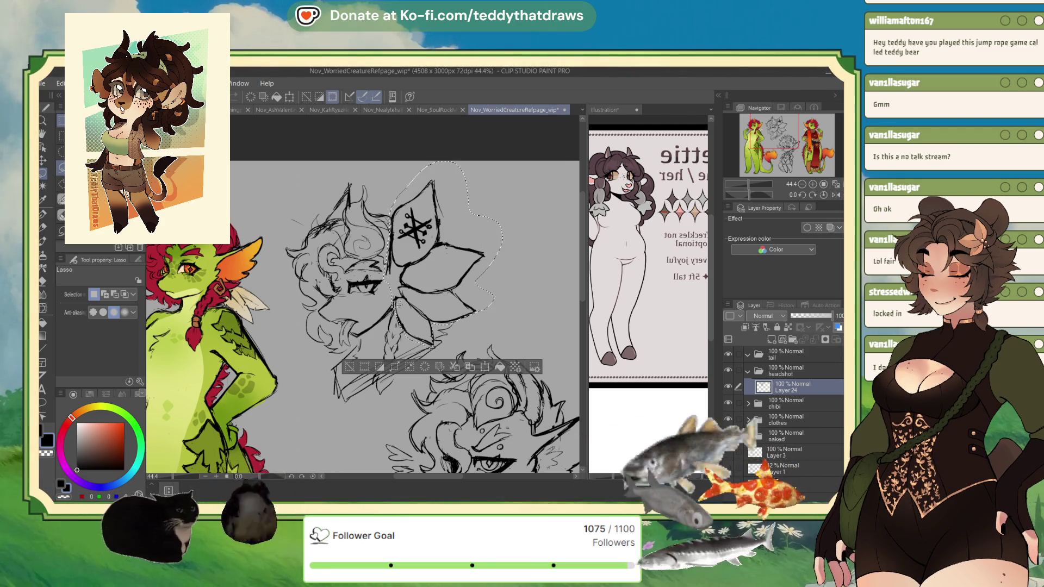
mouse_move(521, 289)
mouse_down()
mouse_move(505, 261)
mouse_move(456, 290)
mouse_up()
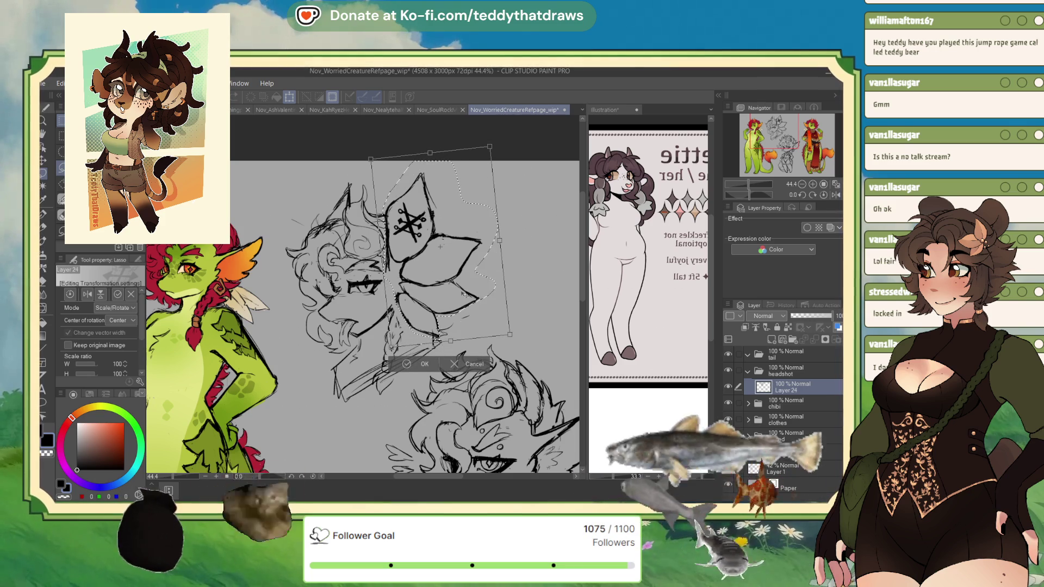
click(409, 364)
click(347, 356)
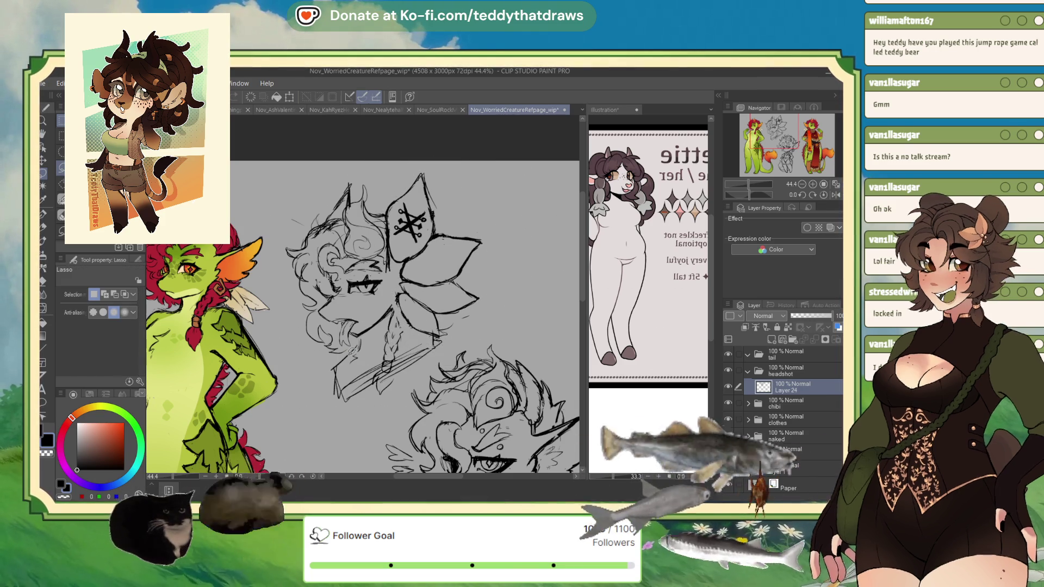
Step: Mirror the view, undo the recent strokes near the mouth, and redraw the tongue
click(835, 195)
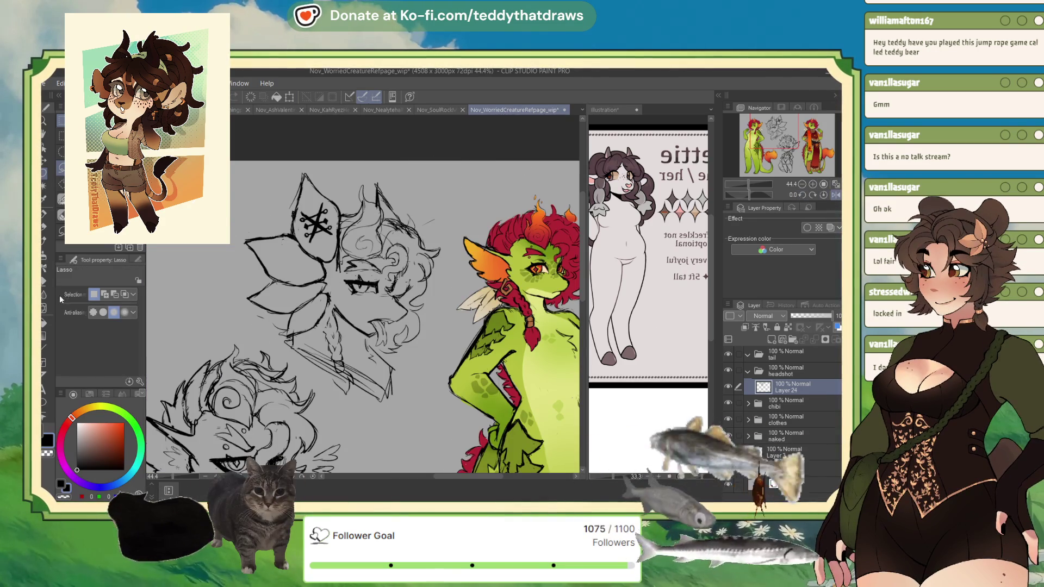
key(p)
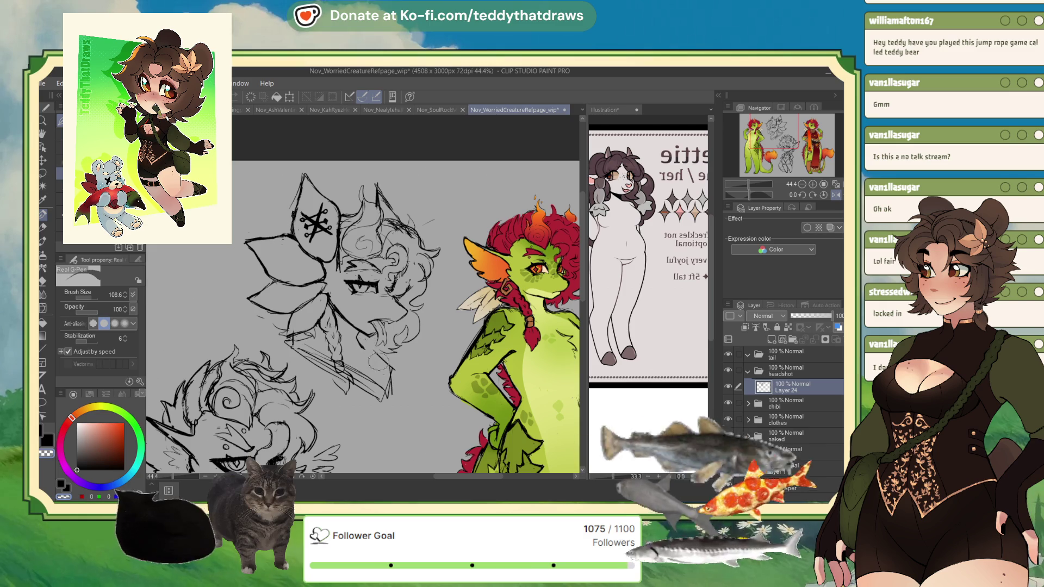
key(c)
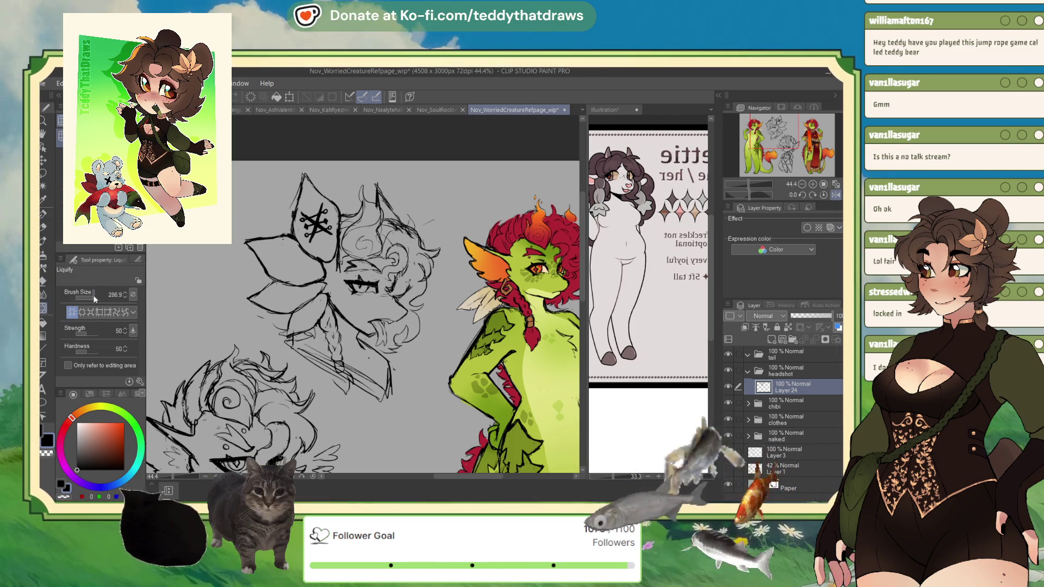
click(43, 307)
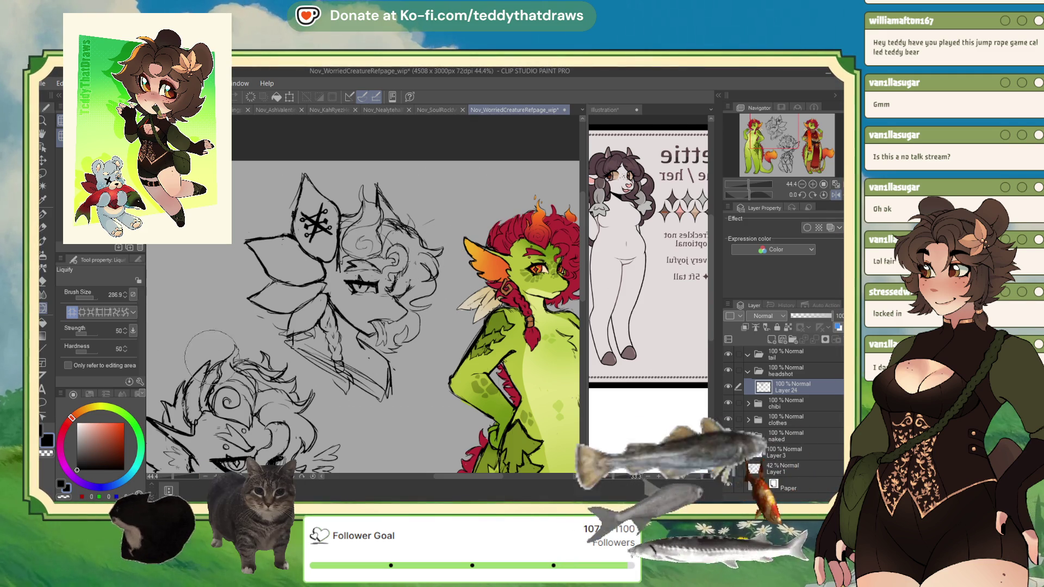
click(42, 217)
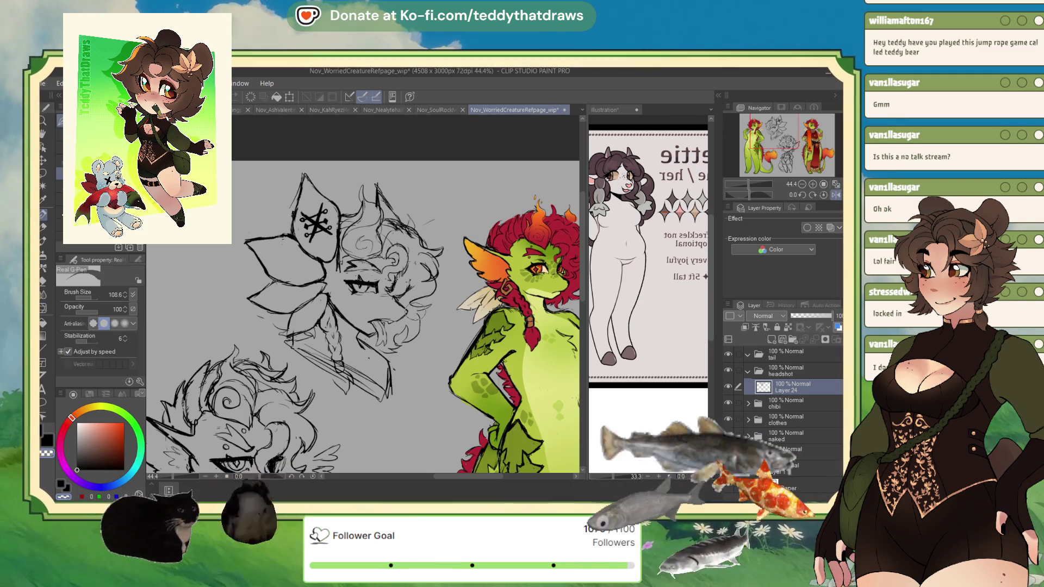
key(ctrl+z)
key(ctrl+z)
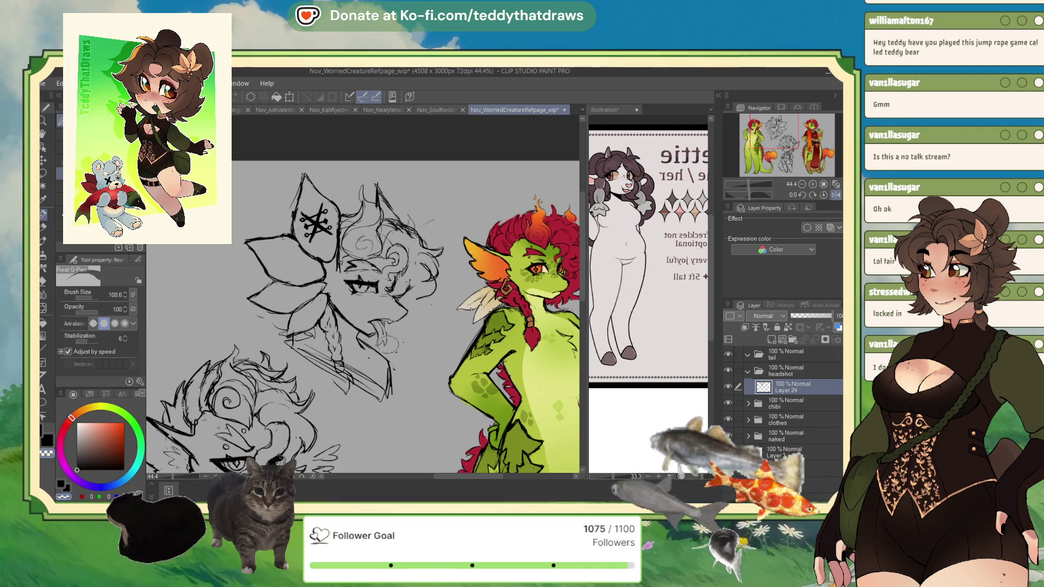
key(ctrl+z)
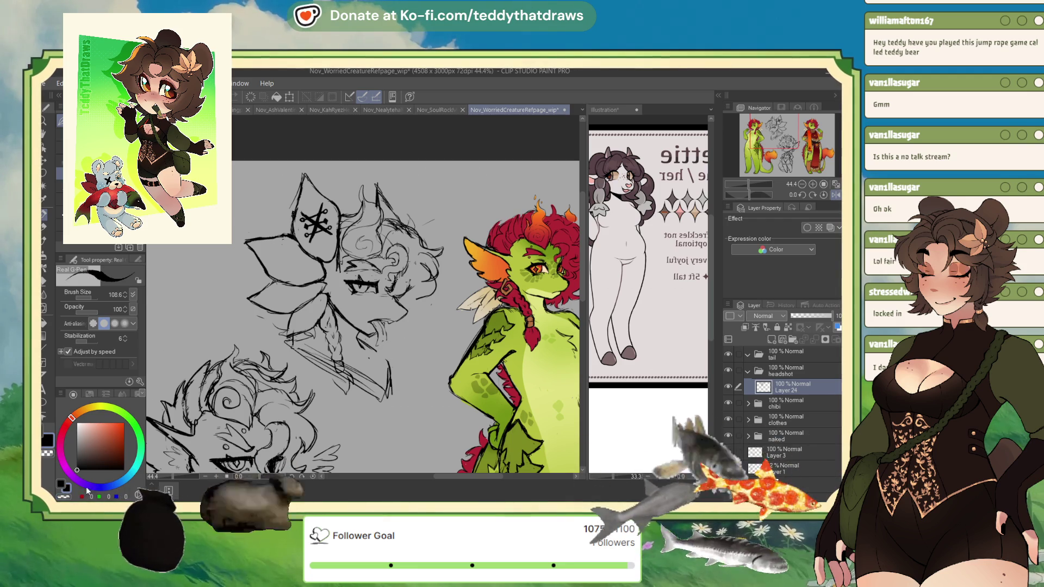
drag(375, 328, 386, 344)
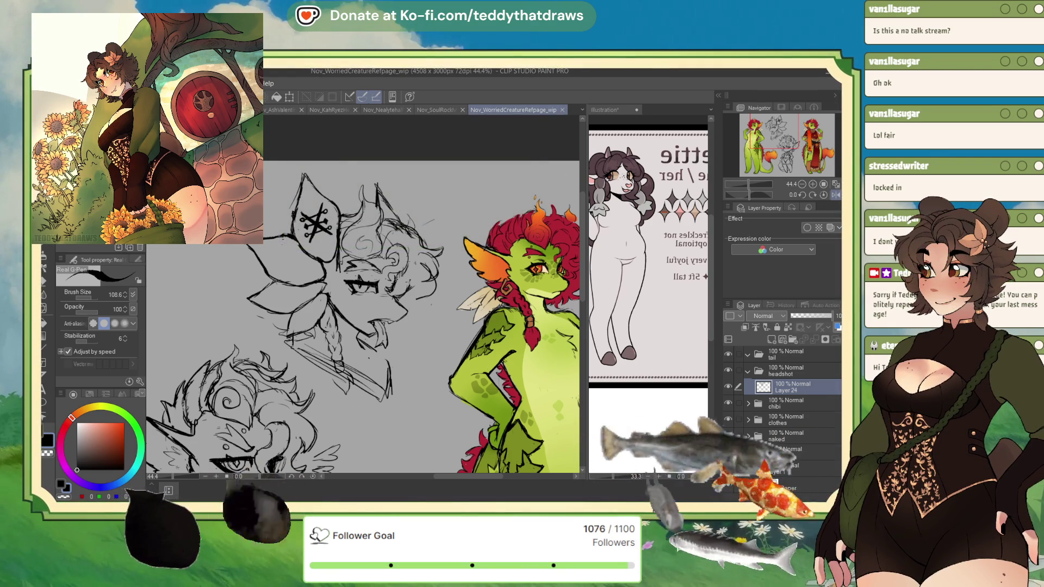
key(ctrl+Tab)
Step: Select Layer 1 and airbrush a soft peach glow on the dark pants' thigh
scroll(473, 263, up, 2)
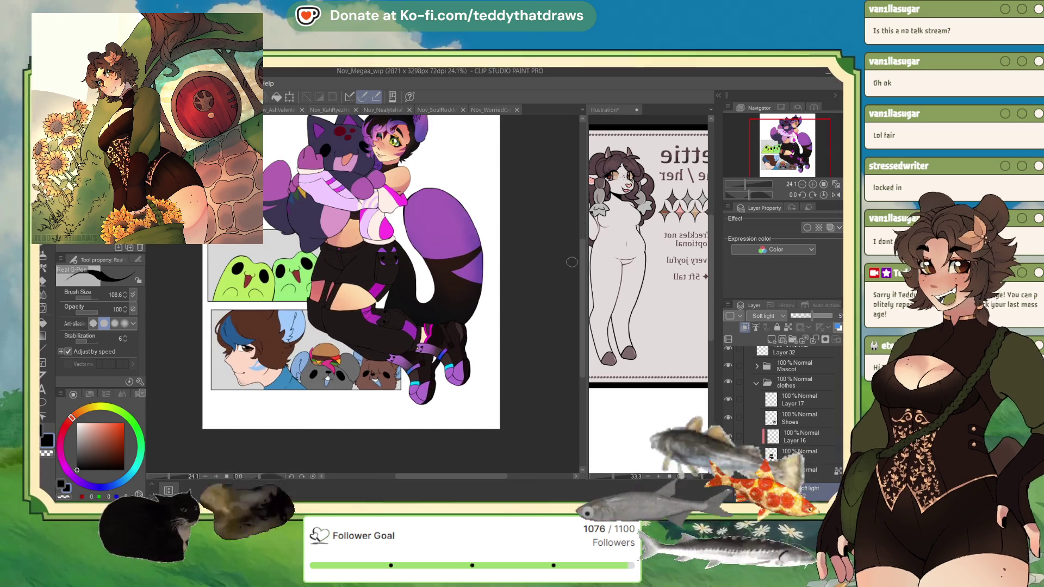
click(773, 431)
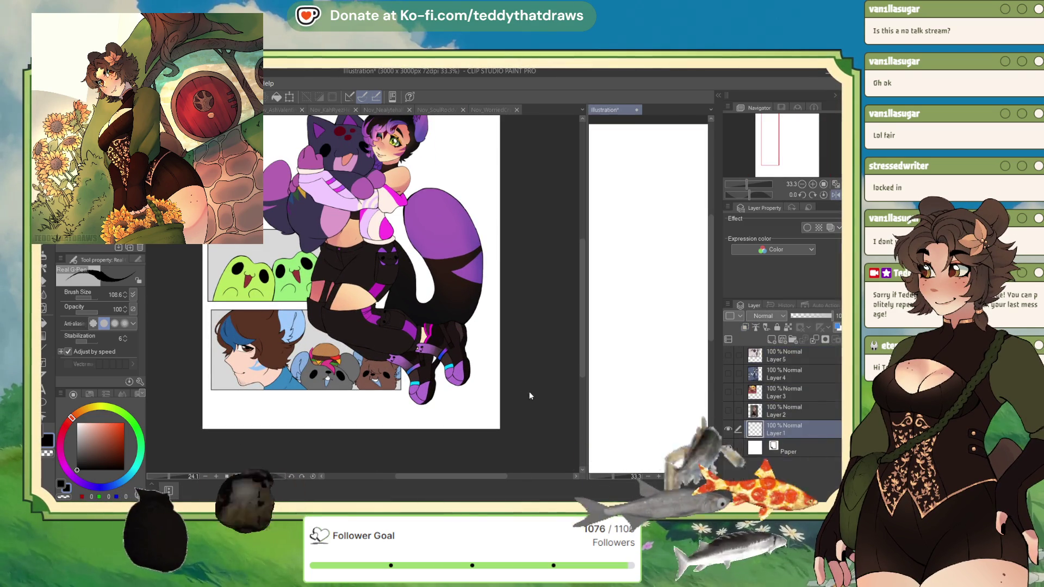
scroll(473, 252, up, 3)
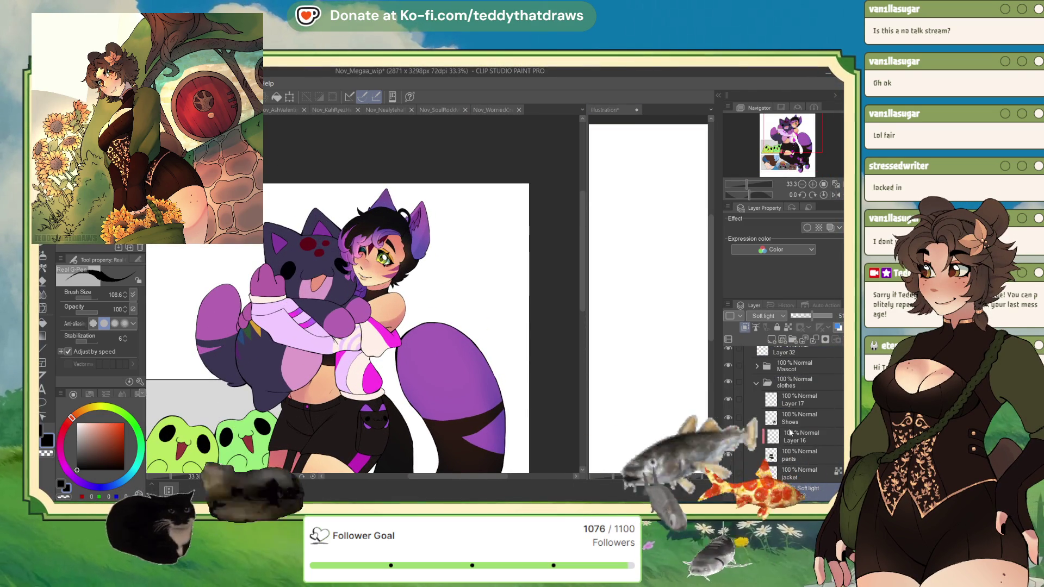
scroll(405, 427, down, 2)
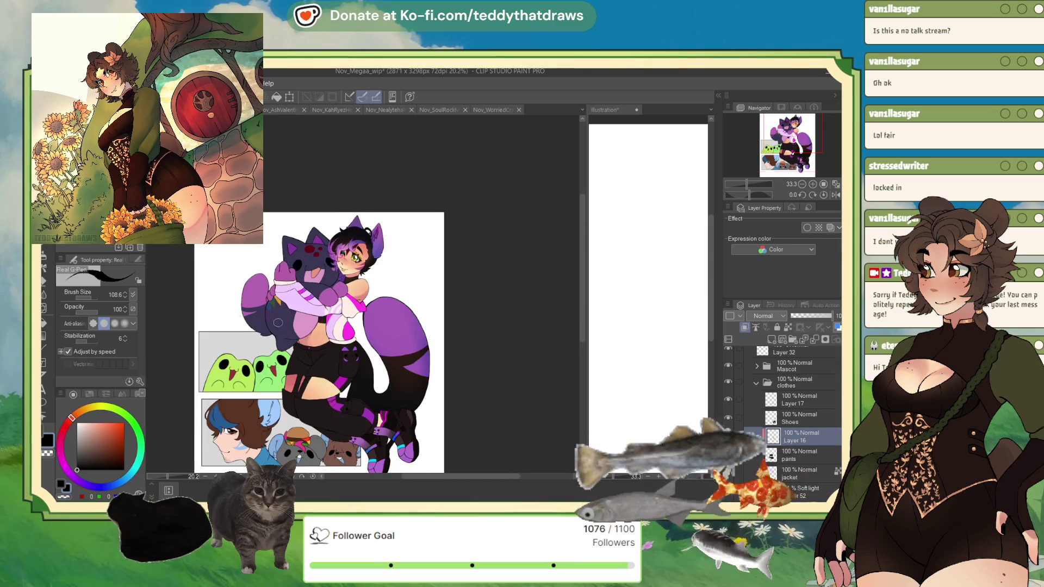
scroll(406, 428, up, 2)
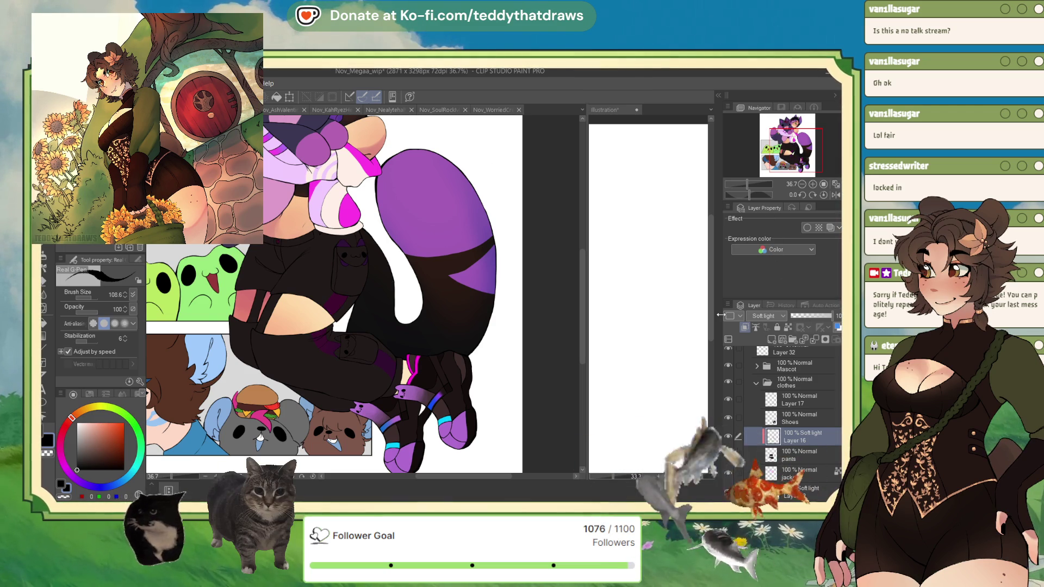
alt+click(296, 223)
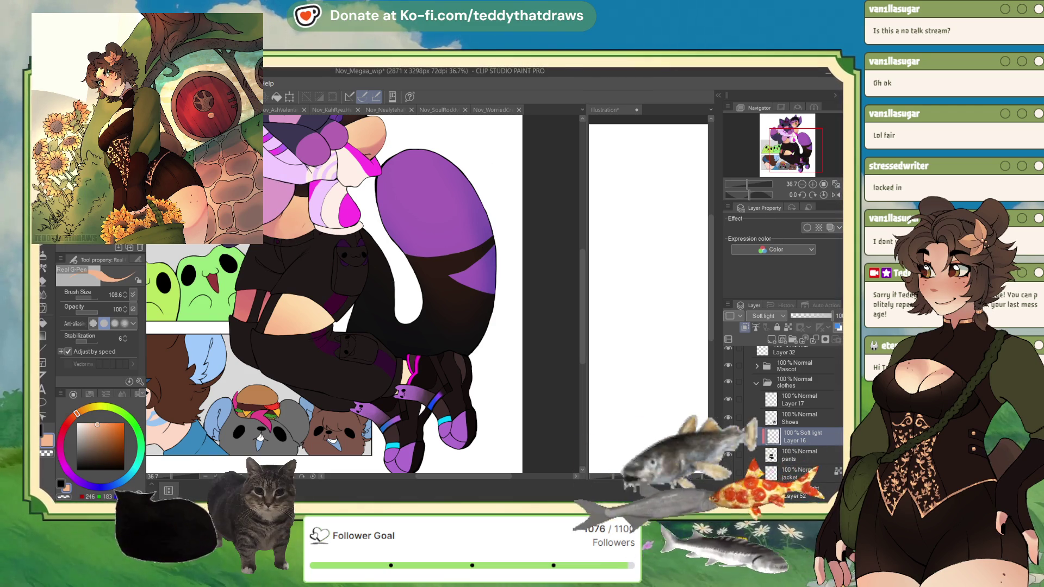
click(46, 253)
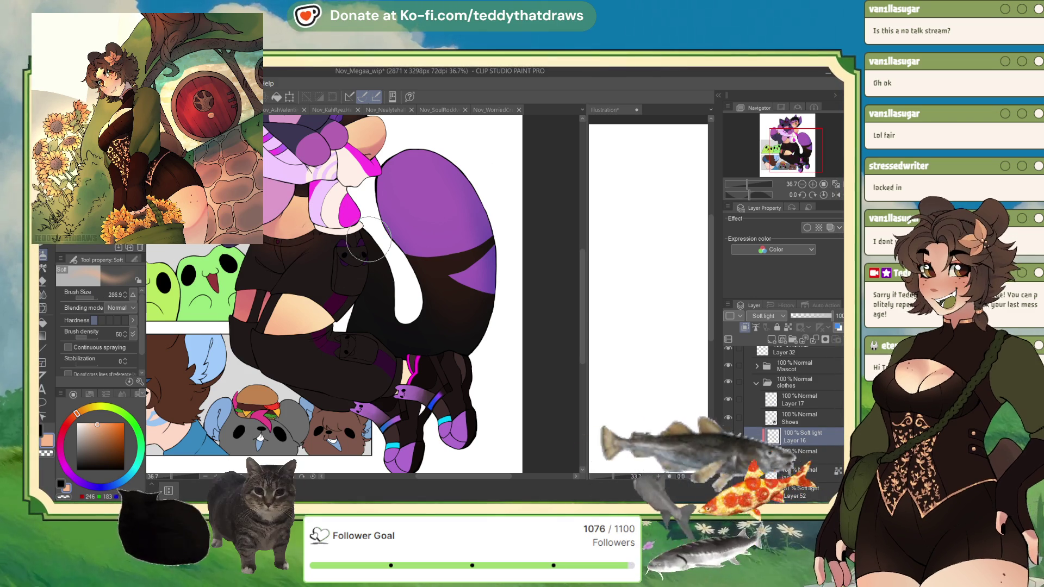
drag(272, 233, 300, 362)
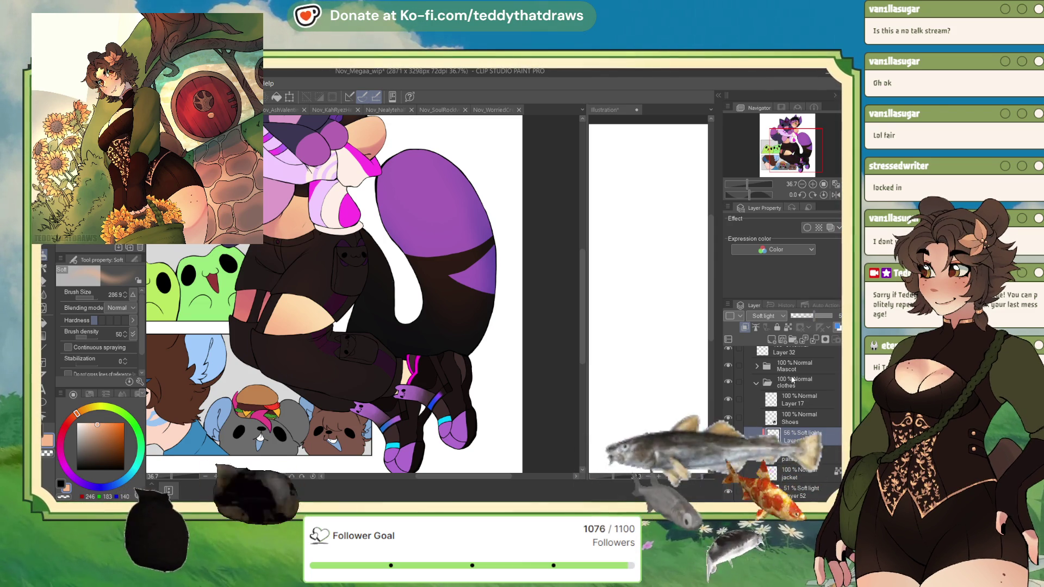
Step: Set Layer 53 to Multiply and paint blue So Fluffy shading on the pants at brush size 73.7
scroll(763, 316, down, 2)
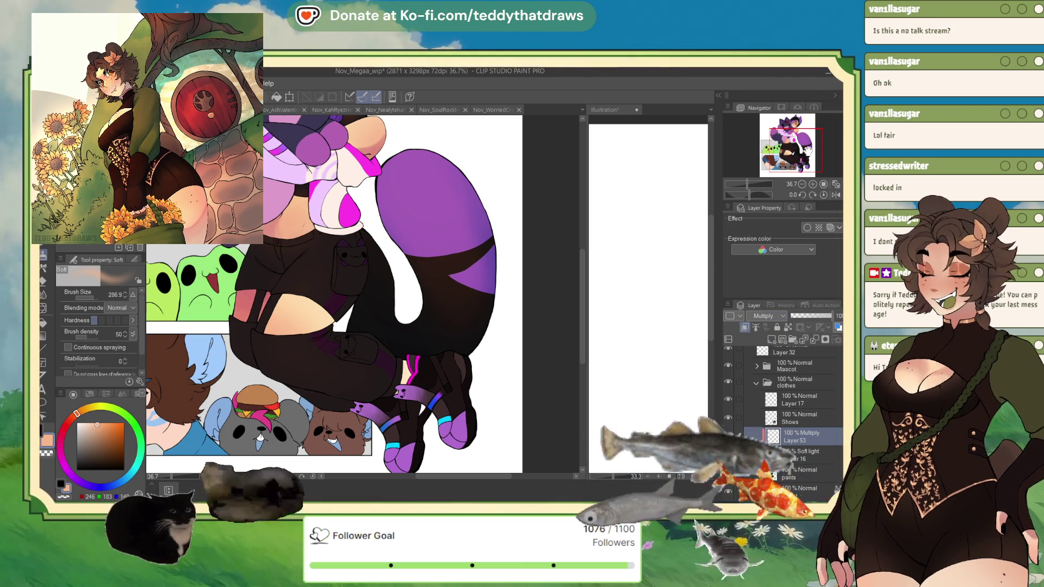
click(824, 194)
key(b)
click(112, 484)
click(124, 478)
click(93, 432)
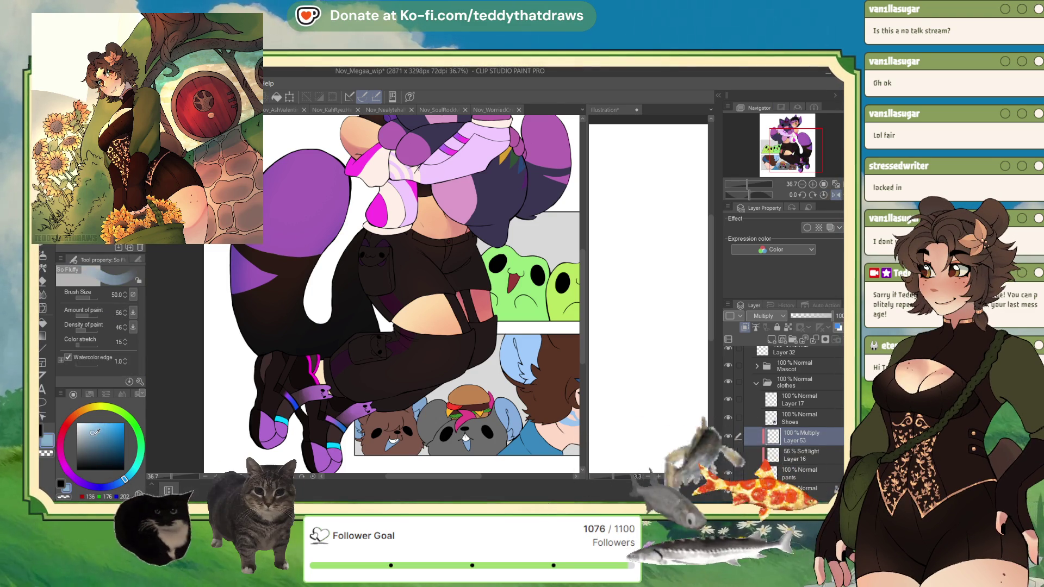
scroll(471, 286, up, 3)
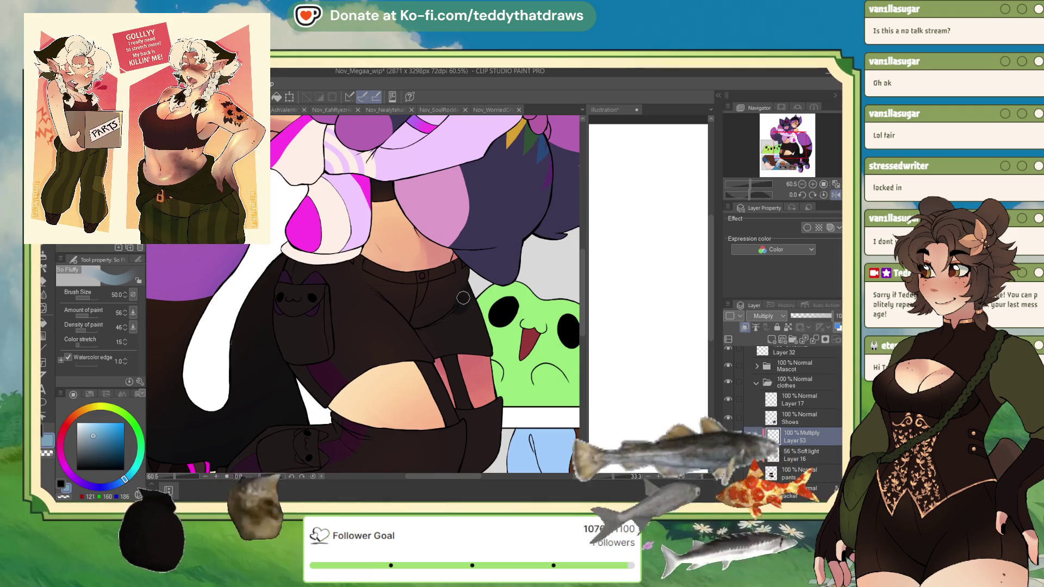
drag(463, 297, 445, 318)
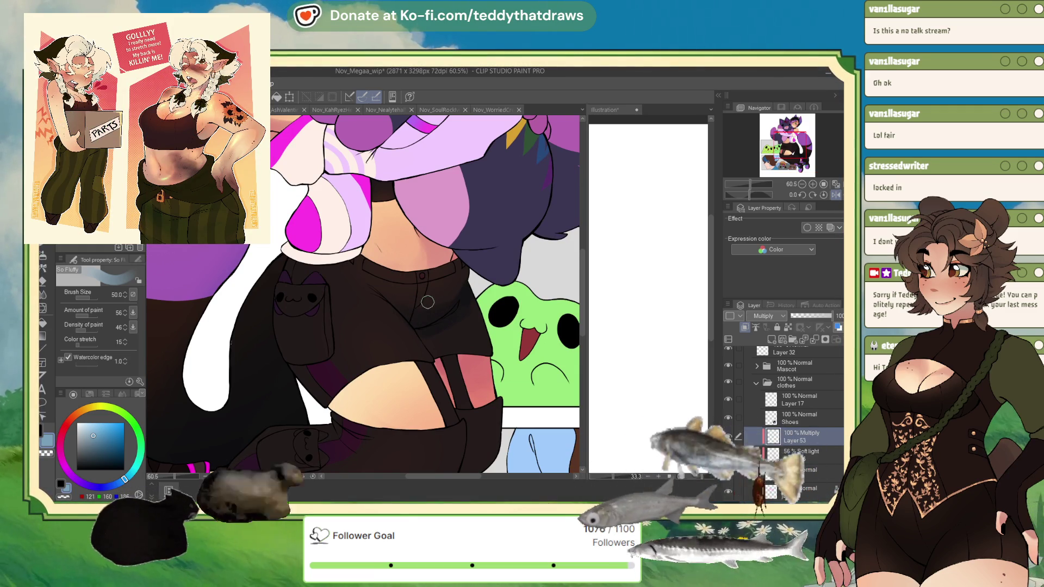
click(90, 296)
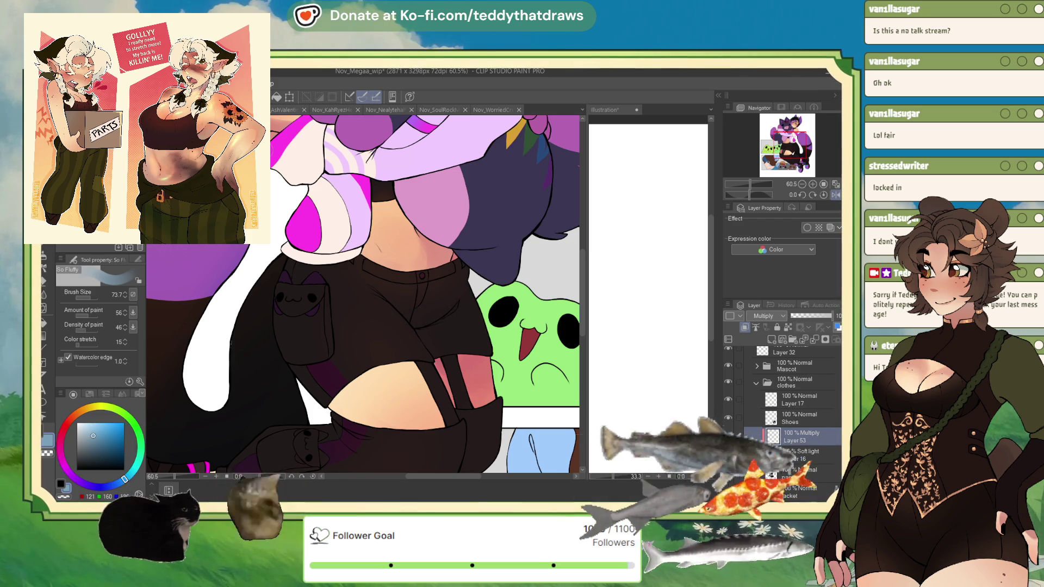
Step: Auto-select the pants, paint dark So Fluffy shading inside the selection, then deselect
key(w)
click(444, 332)
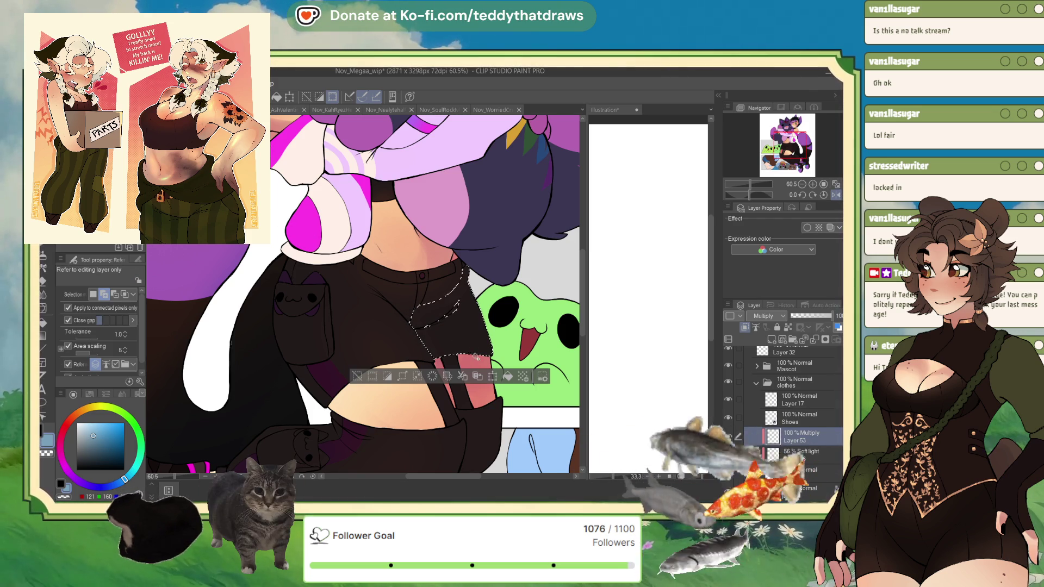
key(b)
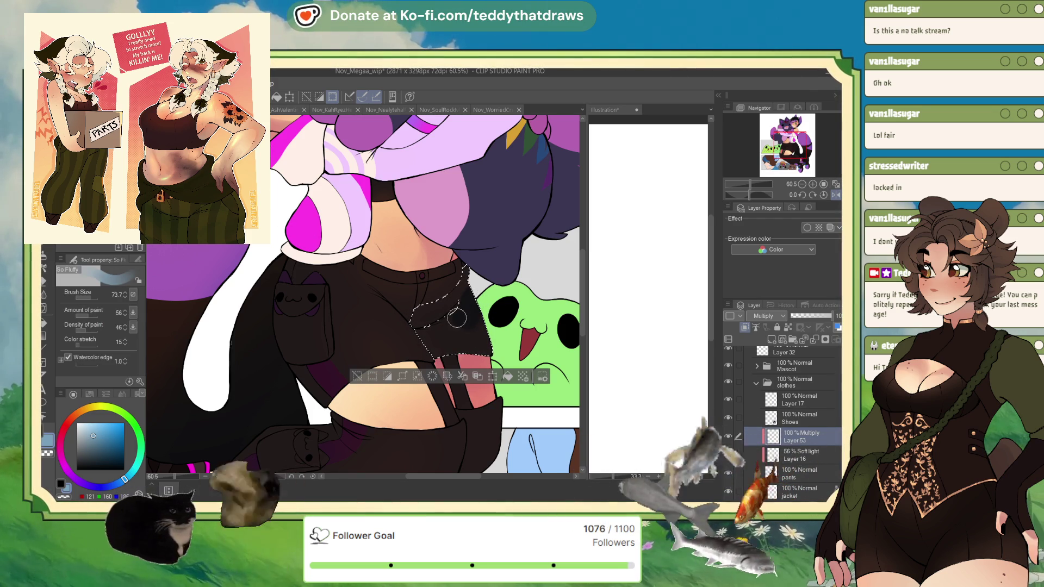
drag(463, 309, 444, 347)
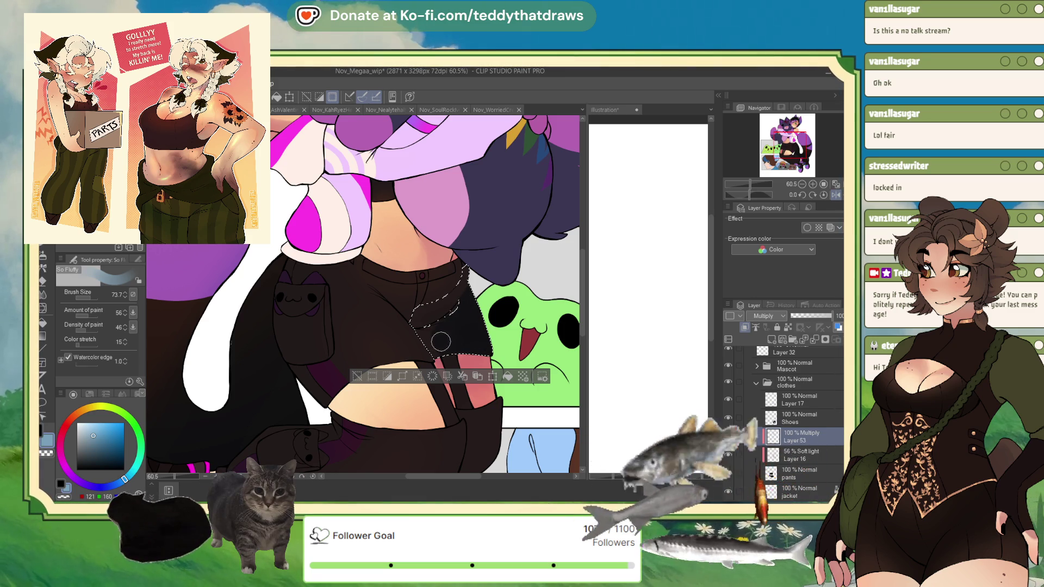
key(ctrl+d)
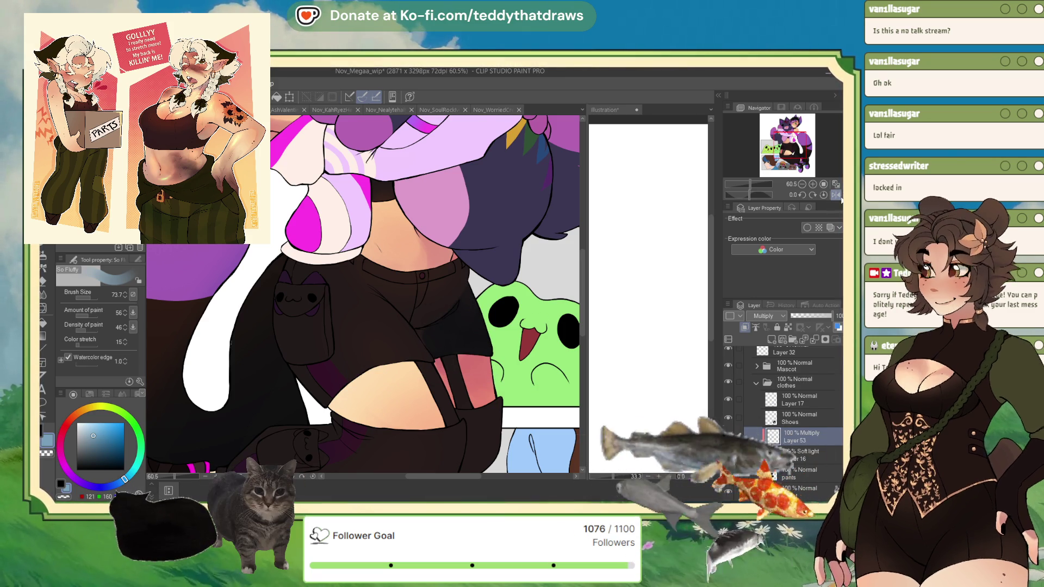
Step: Mirror the view, auto-select the dark pants again, fill them darker, and deselect
key(h)
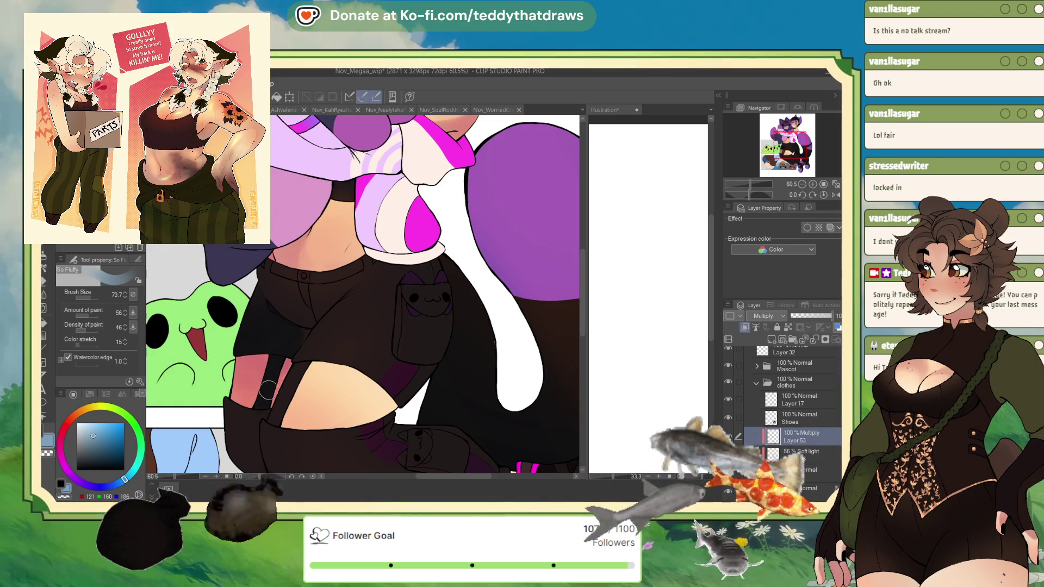
scroll(262, 385, down, 3)
scroll(262, 385, up, 2)
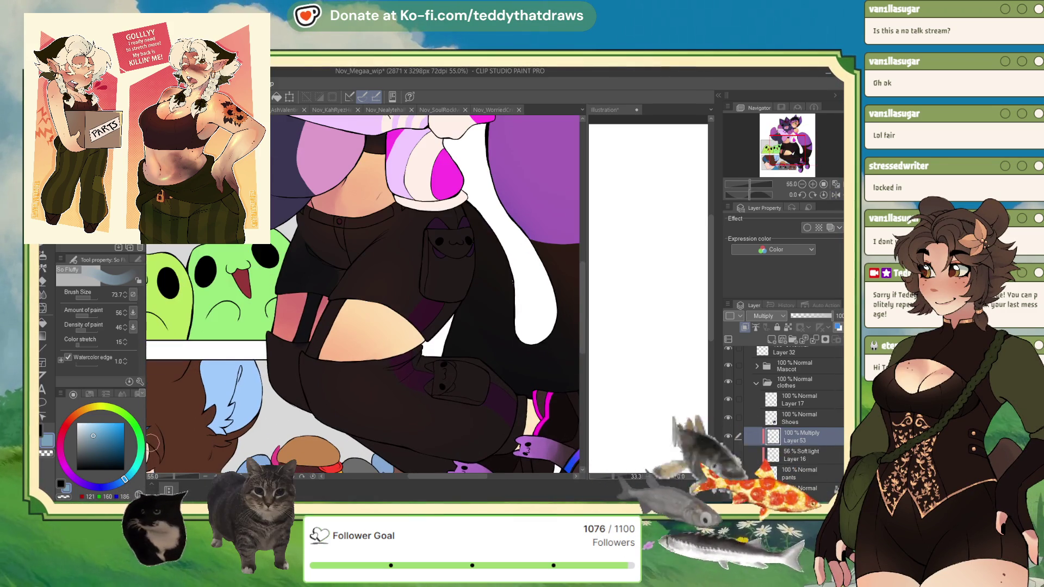
key(w)
click(337, 368)
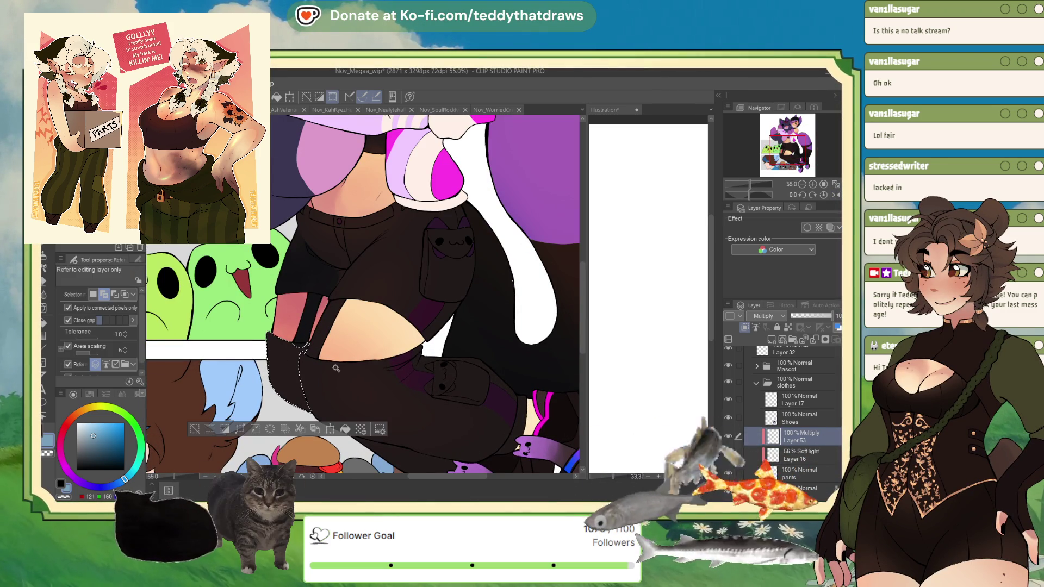
click(345, 429)
key(ctrl+d)
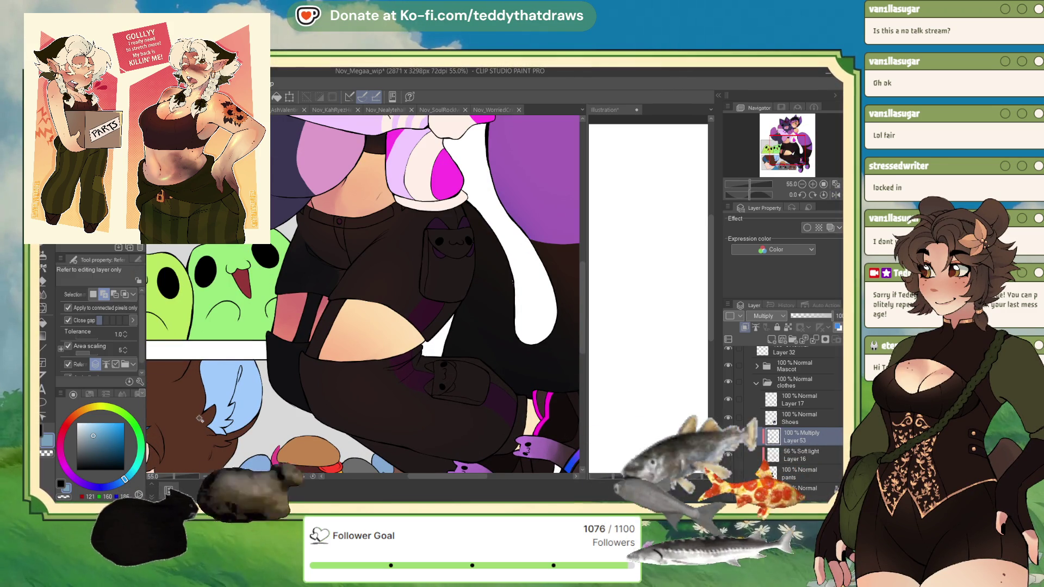
key(b)
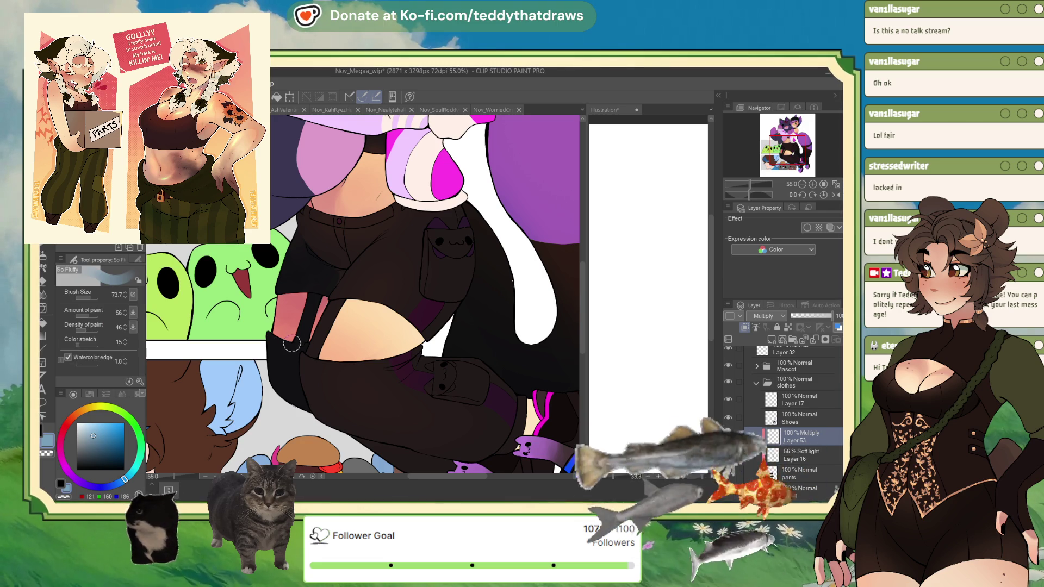
scroll(370, 405, down, 1)
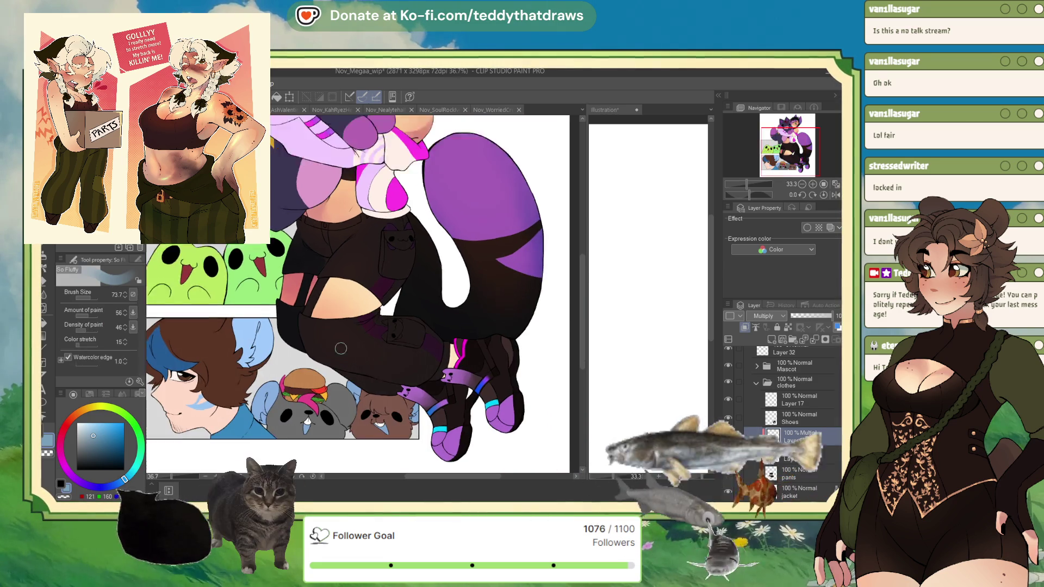
Step: Zoom in to 133.1% on the waistband and set the So Fluffy brush to transparent colour
key(w)
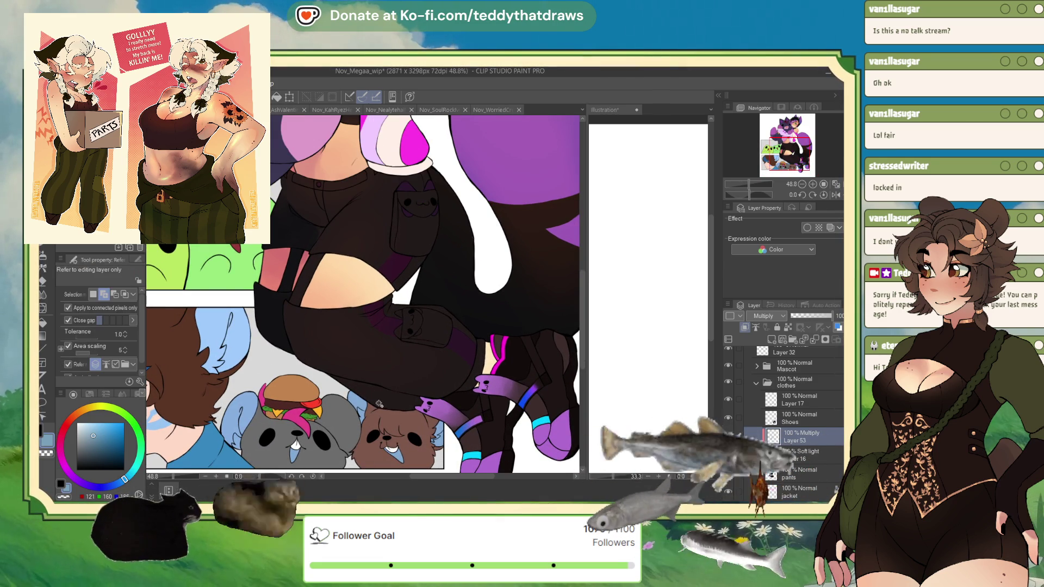
click(383, 409)
key(ctrl+d)
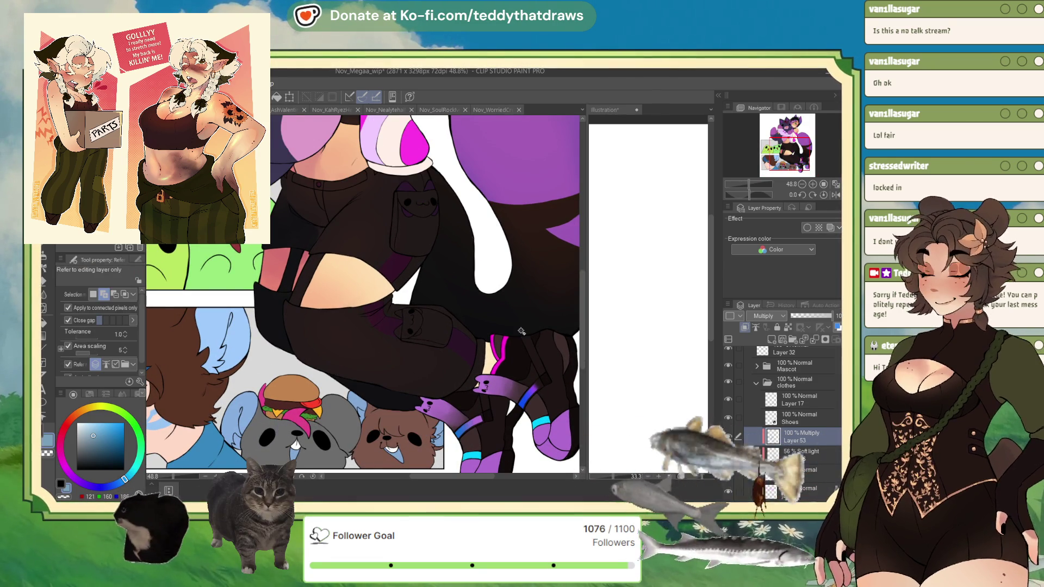
scroll(507, 339, up, 5)
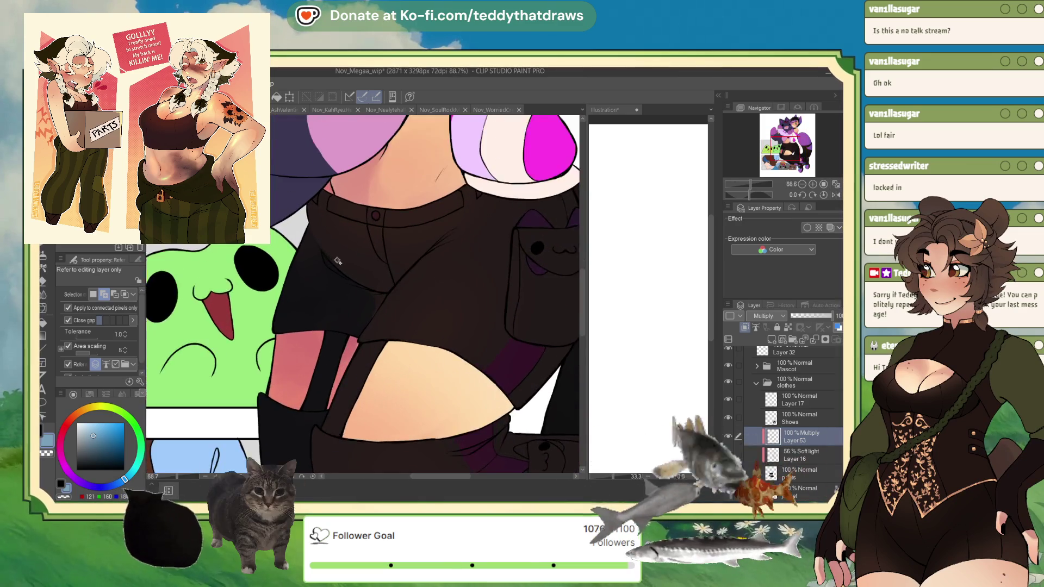
key(b)
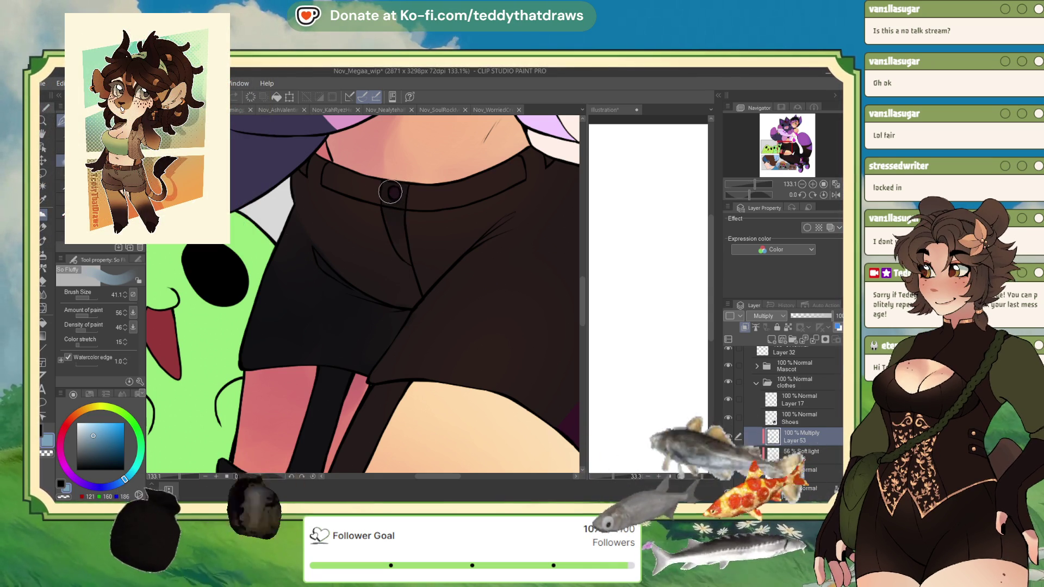
click(62, 497)
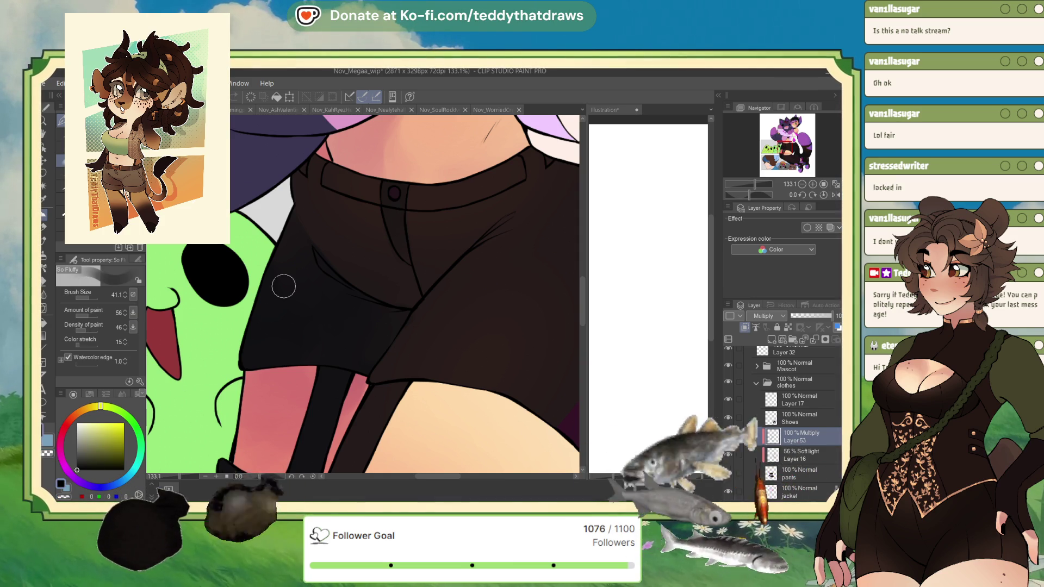
Step: Select Layer 16, make it visible, and switch its blend mode from Soft light to Normal
scroll(286, 278, down, 5)
scroll(286, 277, down, 1)
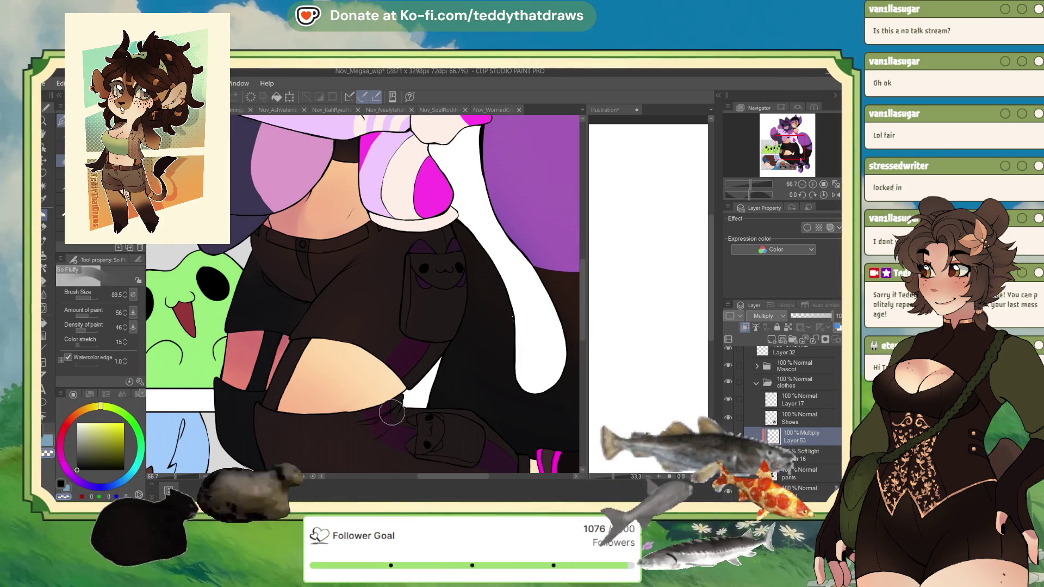
click(799, 455)
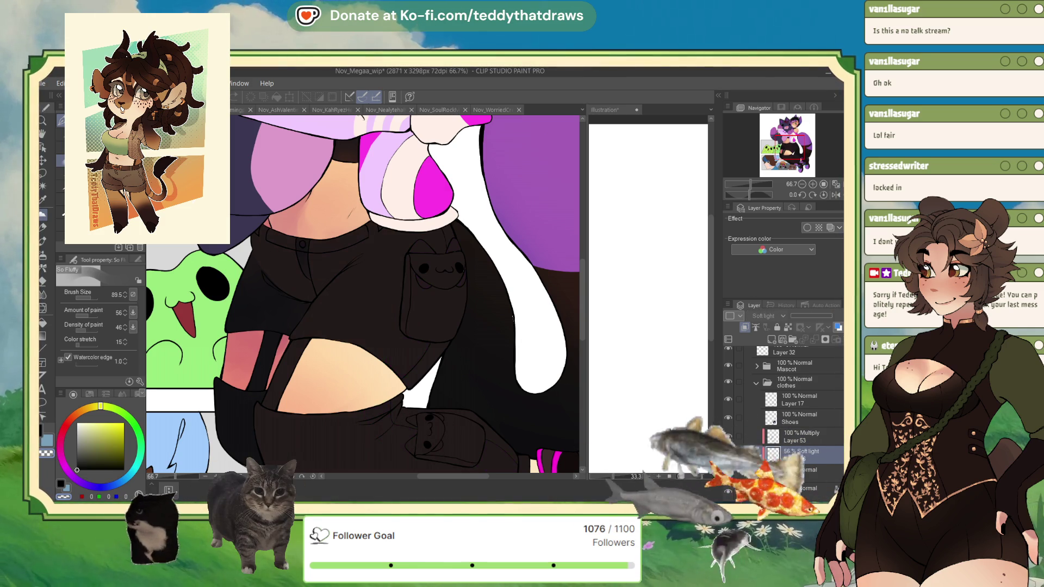
click(727, 454)
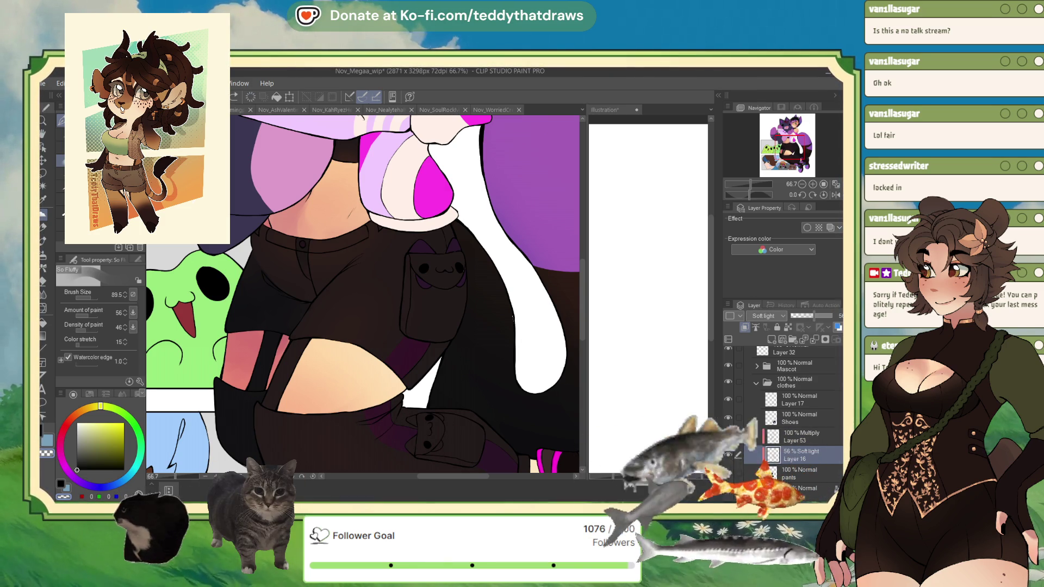
click(764, 316)
click(764, 326)
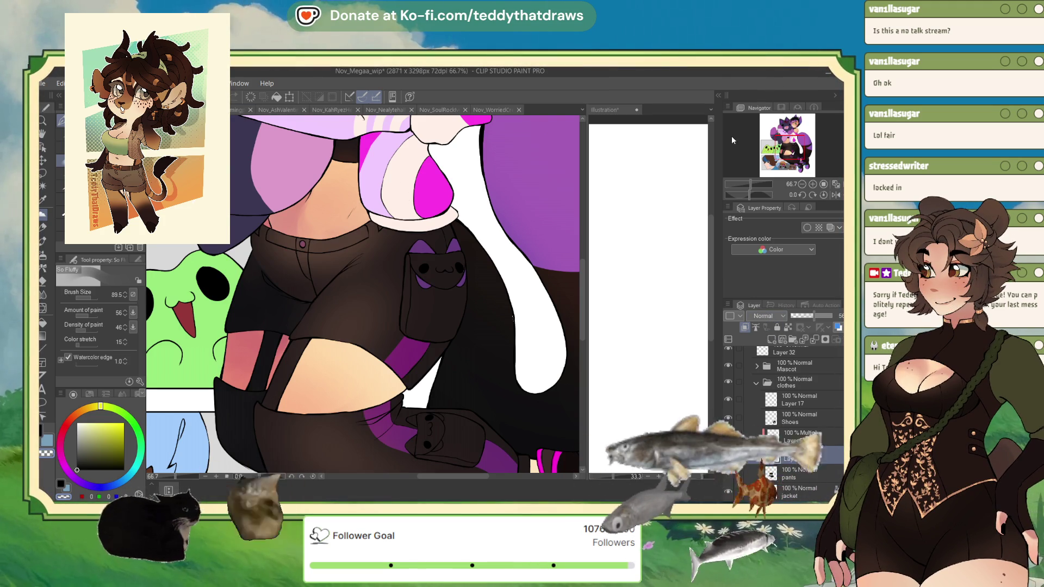
scroll(356, 389, down, 2)
scroll(356, 390, up, 1)
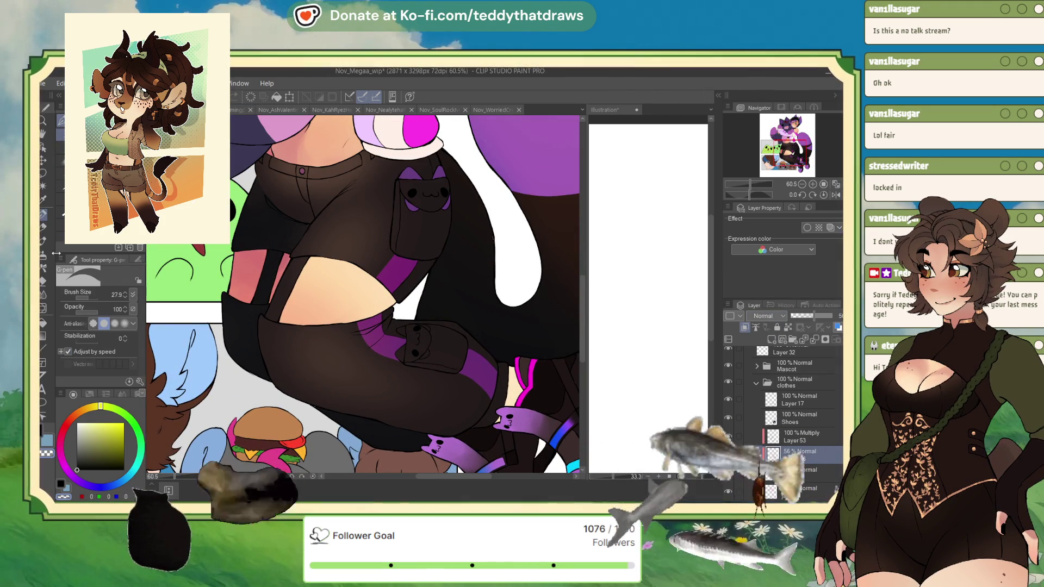
click(43, 173)
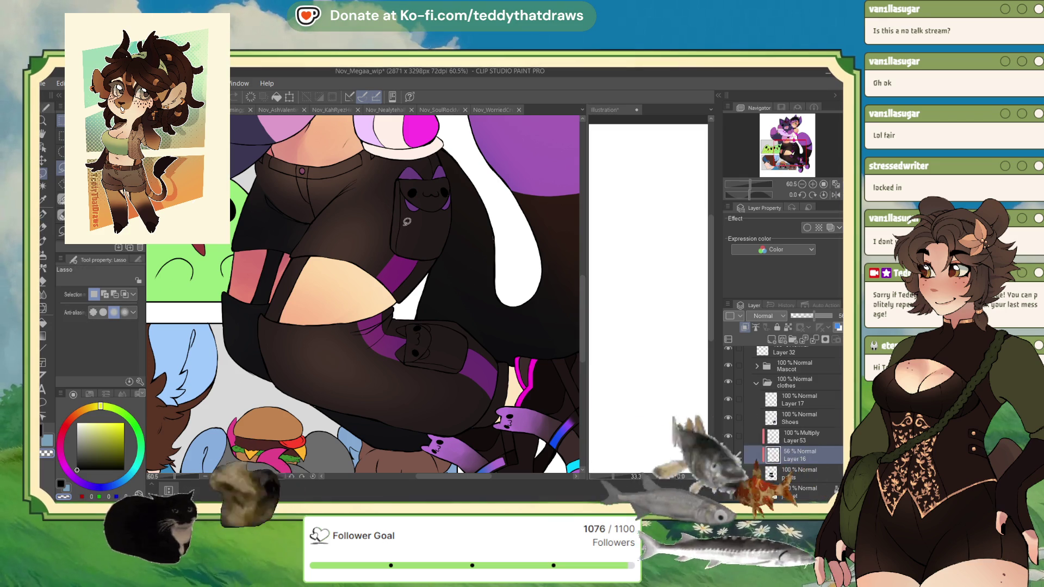
Step: Lasso-select the black shorts and duplicate the Layer 16 pants shading layer
mouse_move(403, 225)
mouse_down()
mouse_move(356, 321)
mouse_move(363, 345)
mouse_move(394, 368)
mouse_move(473, 384)
mouse_move(499, 430)
mouse_move(380, 465)
mouse_move(190, 279)
mouse_move(229, 152)
mouse_move(405, 138)
mouse_up()
drag(399, 183, 404, 226)
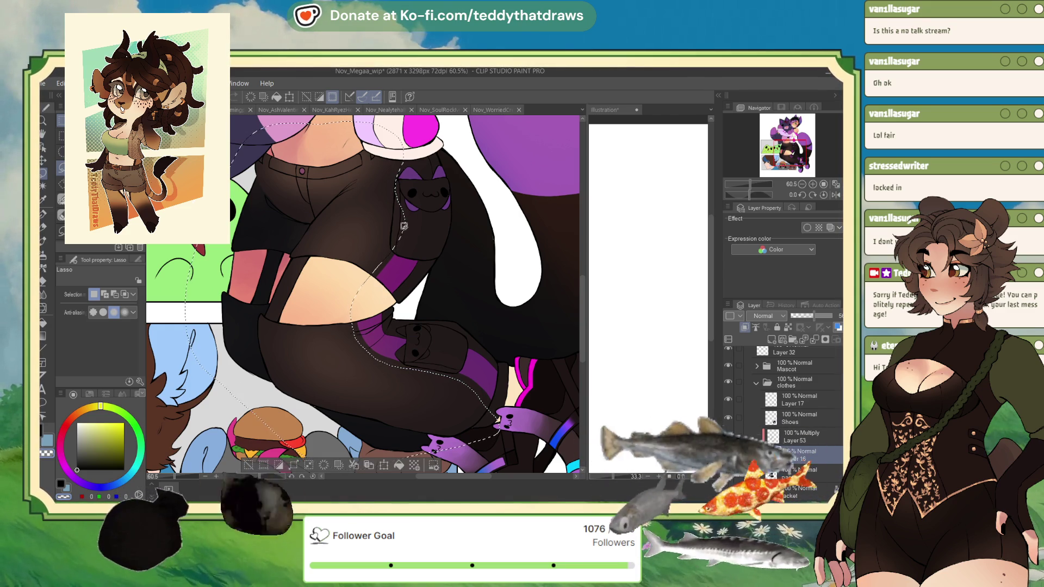
key(Delete)
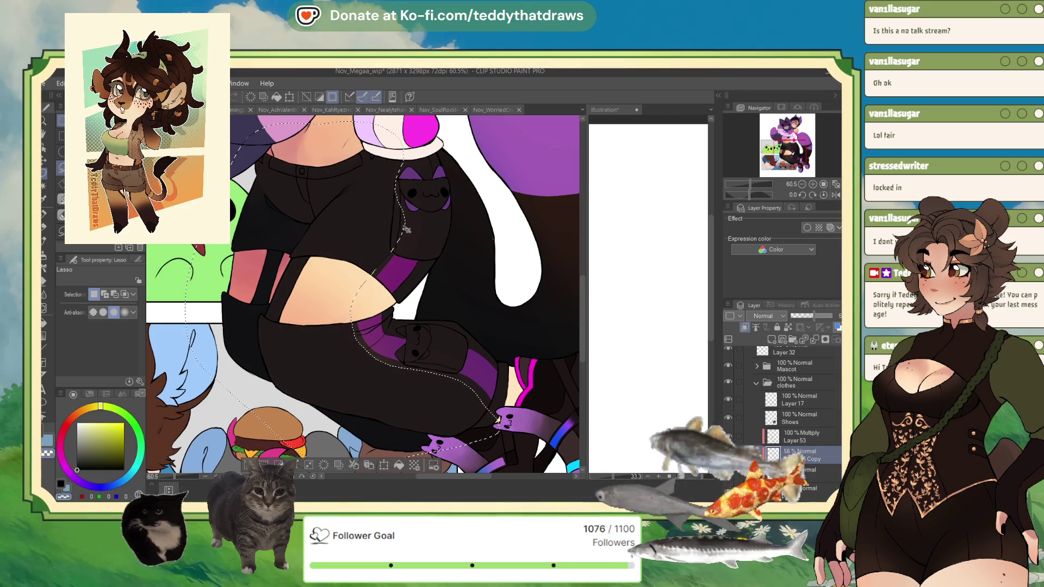
key(ctrl+z)
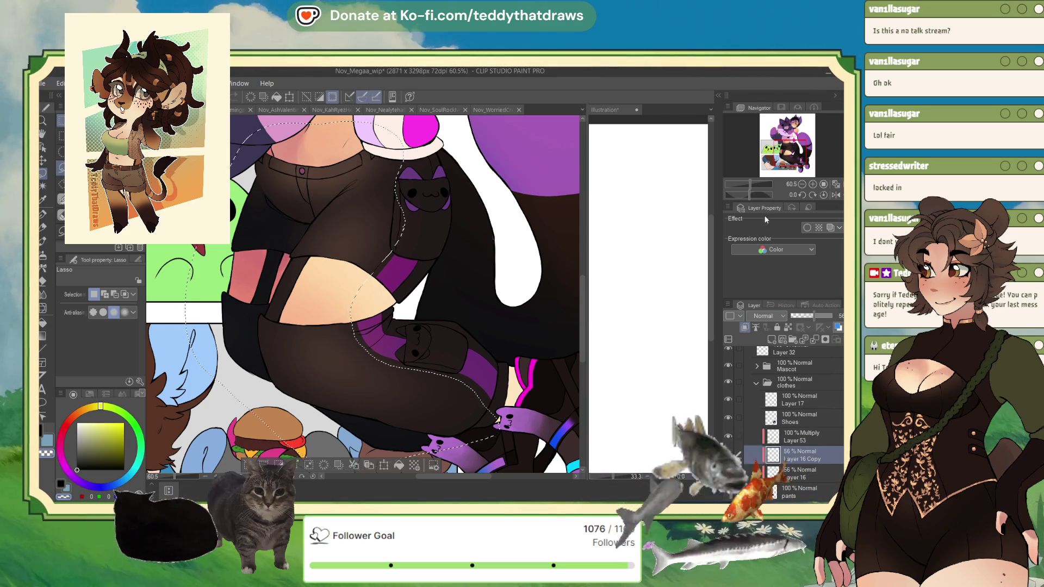
Step: Set Layer 16 Copy's blend mode to Soft light, then deselect
click(766, 316)
click(767, 478)
key(ctrl+d)
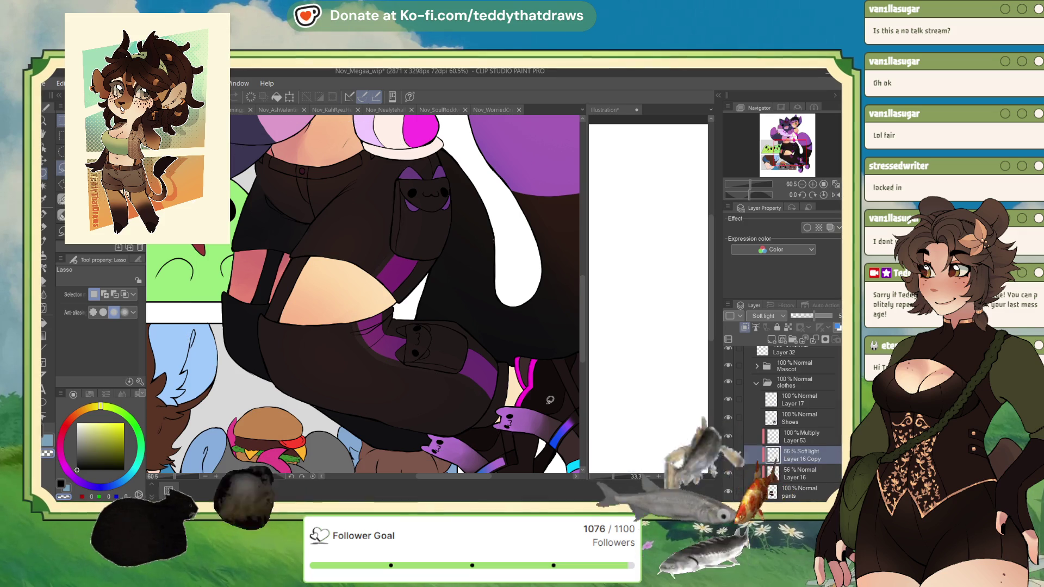
scroll(471, 383, up, 1)
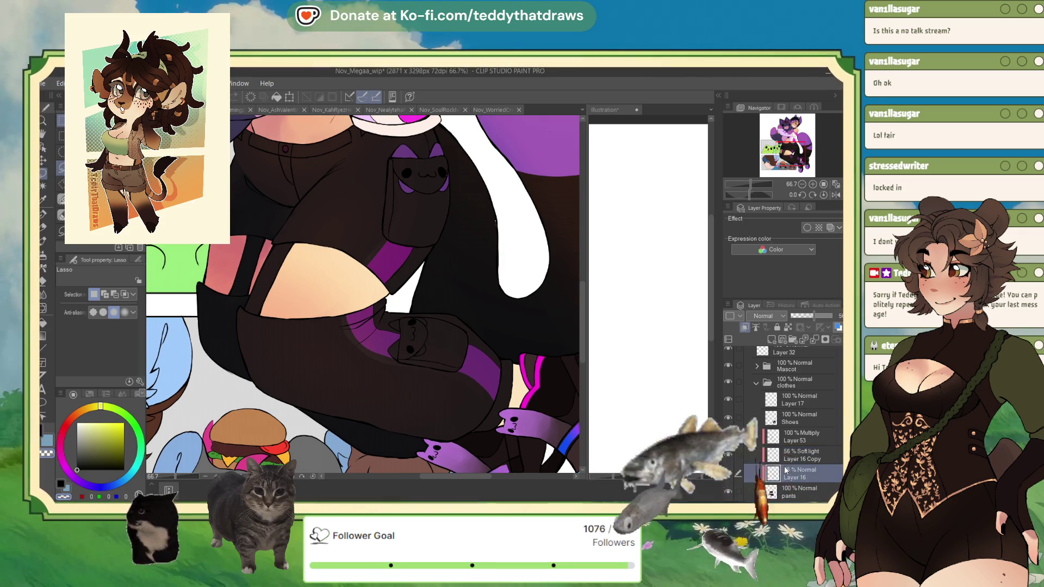
Step: Switch to the G-pen sub-tool of the Pen tool
click(44, 215)
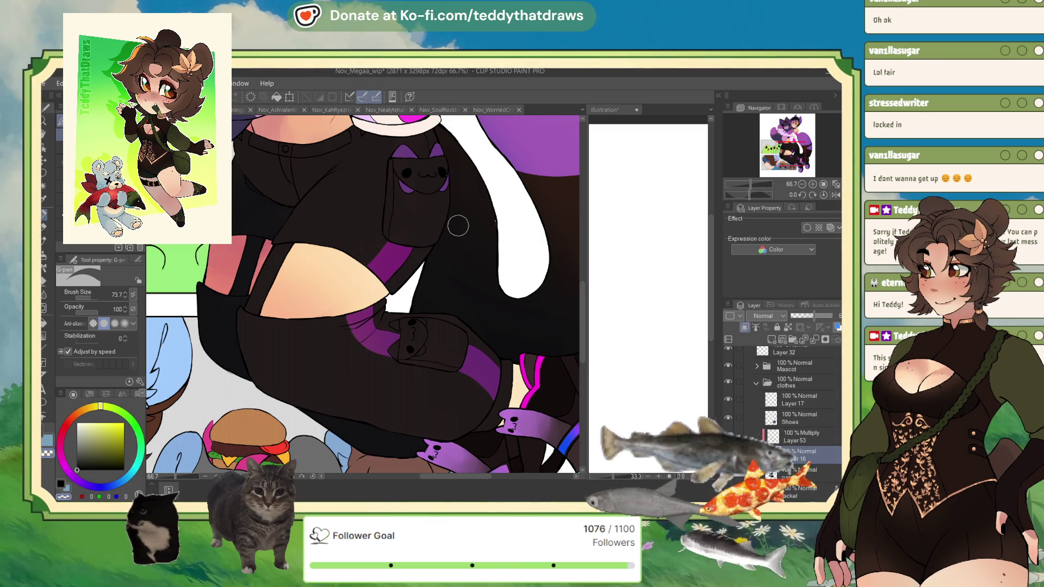
Step: Flip the canvas view horizontally with the Navigator palette's Flip horizontal button
click(830, 194)
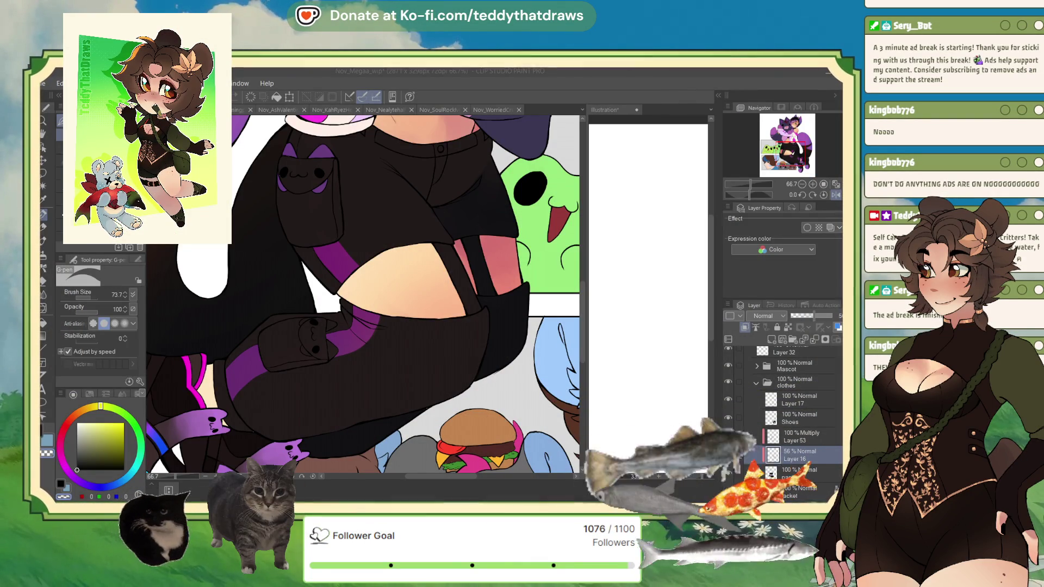
Step: Pick a light blue colour and the soft watercolour brush, then zoom out to the full illustration
click(67, 494)
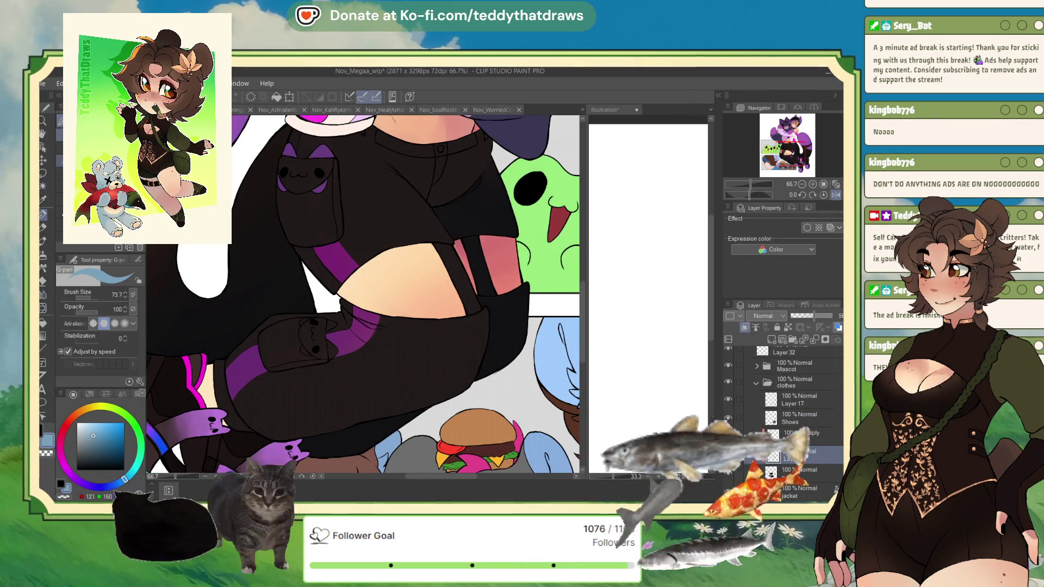
key(b)
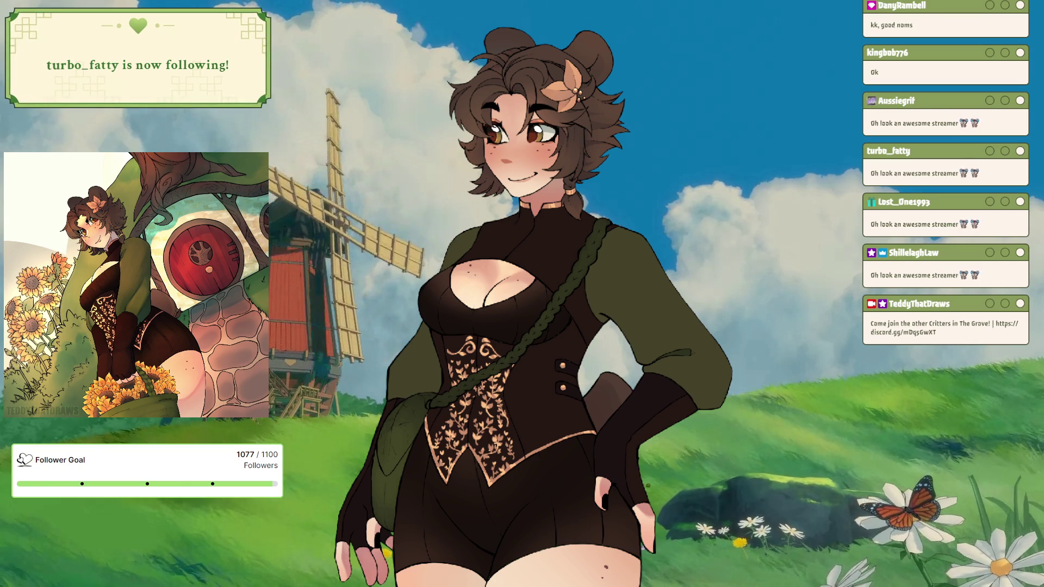
scroll(408, 282, down, 10)
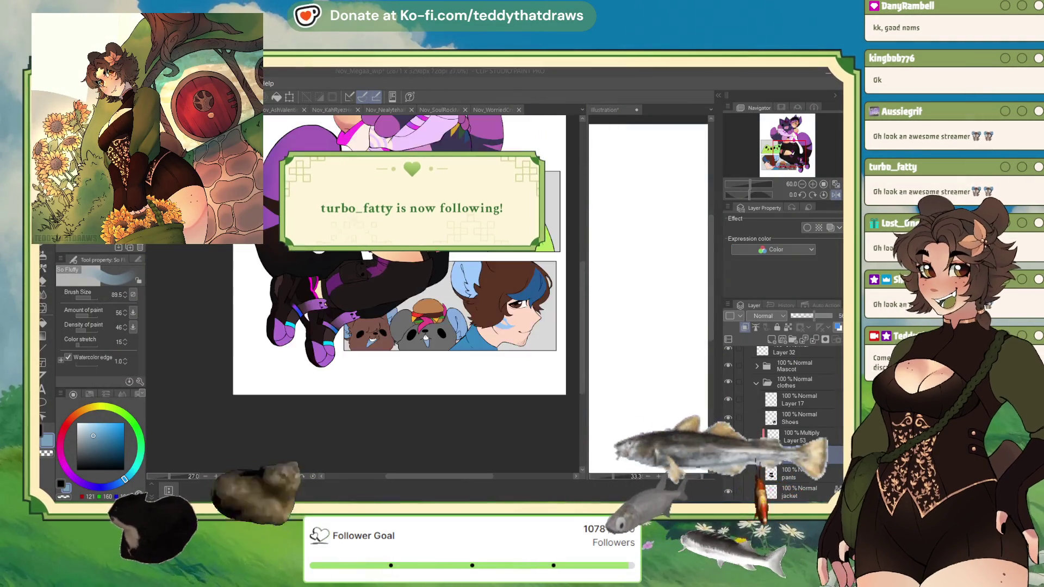
Step: Zoom in on the character's black pants and legs
scroll(381, 283, up, 4)
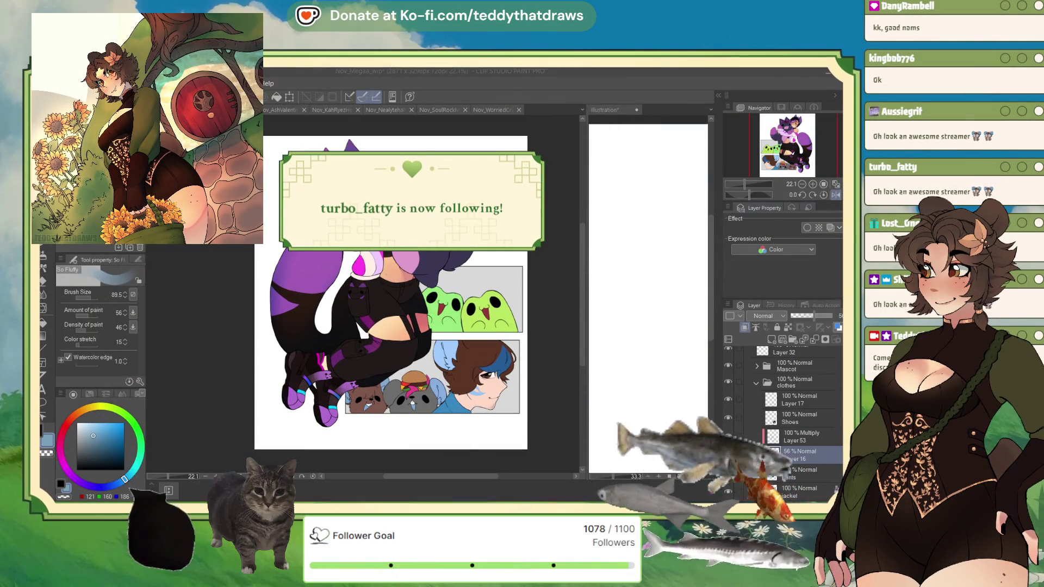